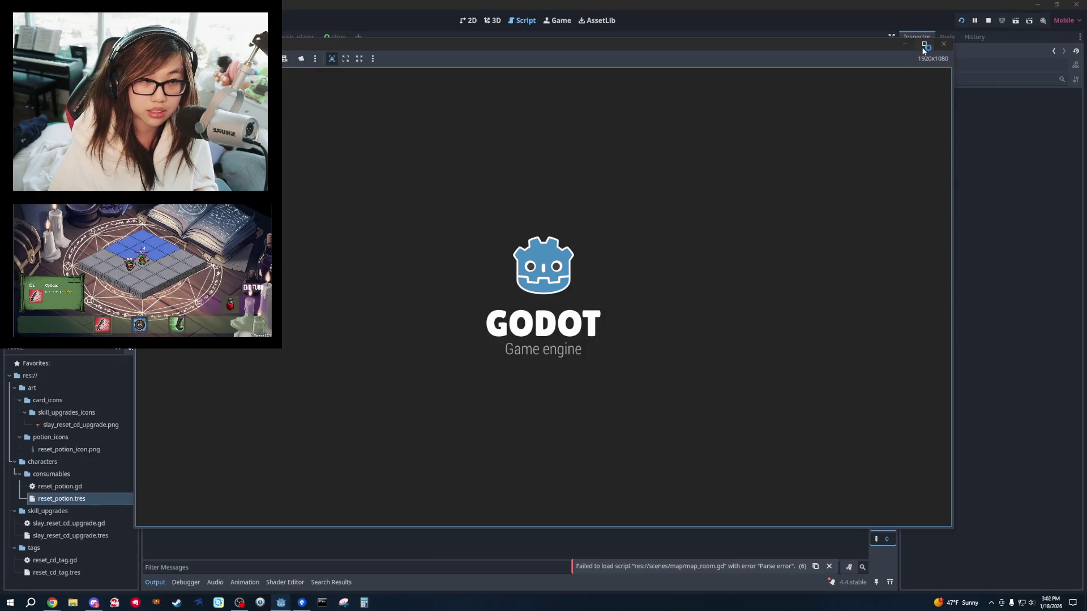
Restart the game, begin a new Warrior run, and use the Reset Potion on the player.
{"action": "left_click", "coordinate": [943, 43]}
{"action": "left_click", "coordinate": [961, 20]}
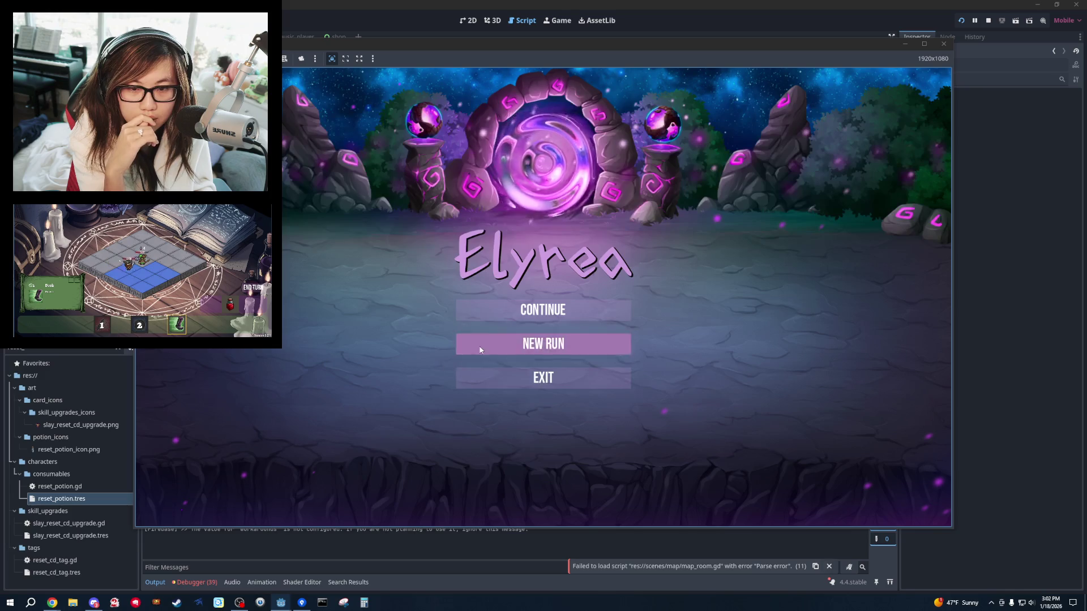
{"action": "left_click", "coordinate": [480, 349]}
{"action": "left_click", "coordinate": [883, 498]}
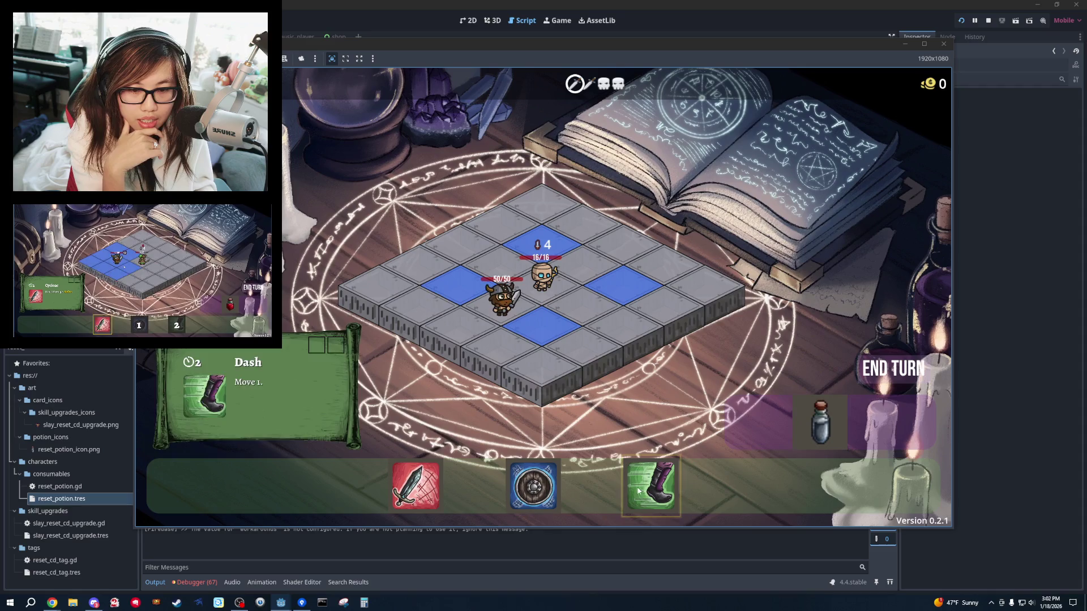
{"action": "left_click", "coordinate": [821, 422]}
{"action": "left_click", "coordinate": [501, 300]}
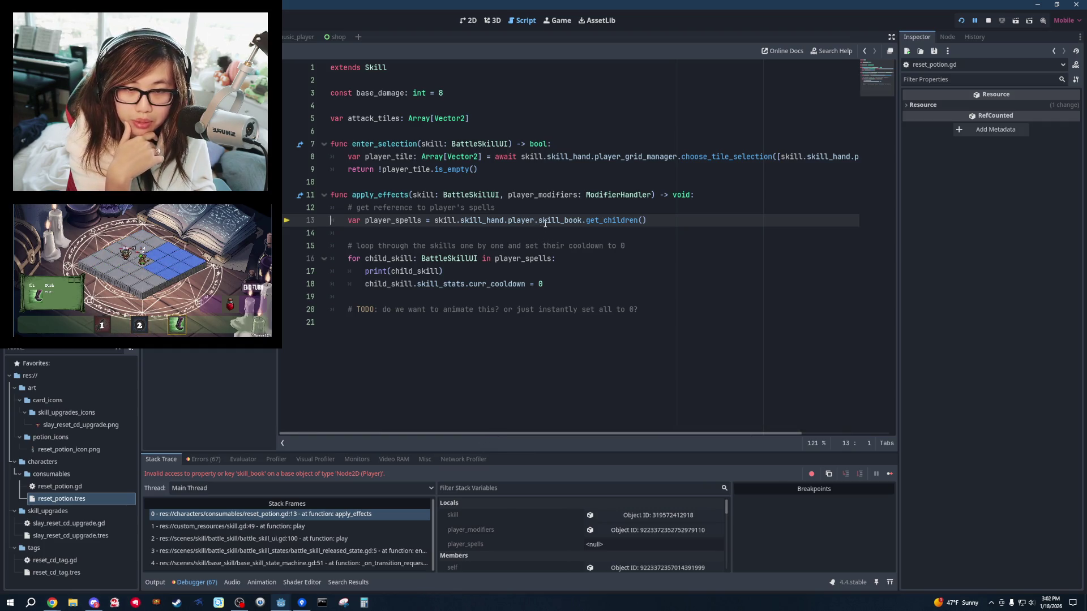
Inspect skill_hand and player on line 13 of reset_potion.gd, then end the debug session.
{"action": "double_click", "coordinate": [481, 220]}
{"action": "left_click", "coordinate": [520, 221]}
{"action": "double_click", "coordinate": [520, 221]}
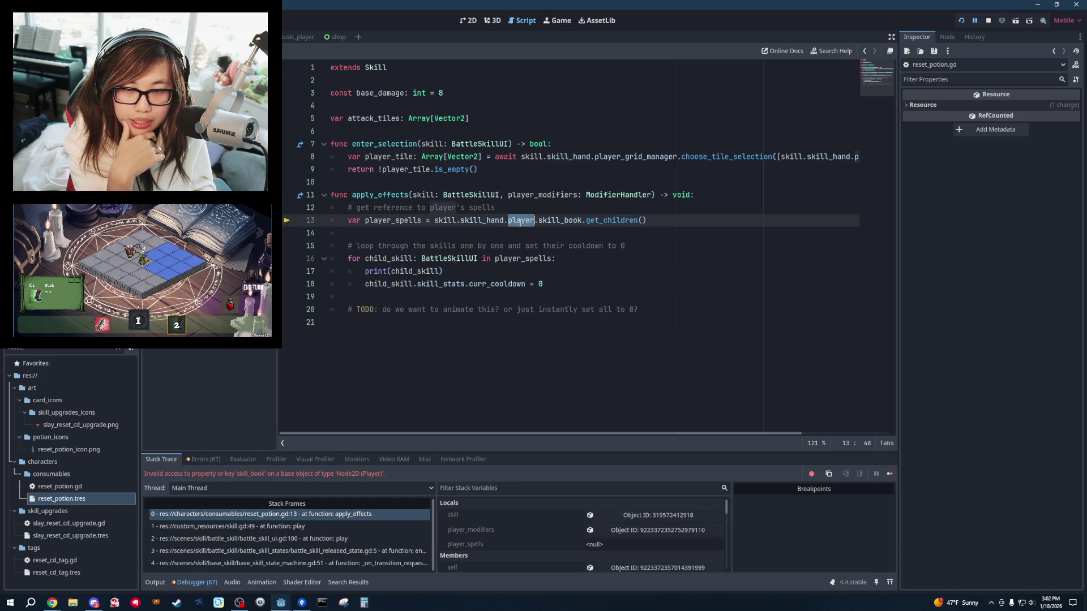
{"action": "left_click", "coordinate": [986, 22]}
{"action": "left_click", "coordinate": [986, 22]}
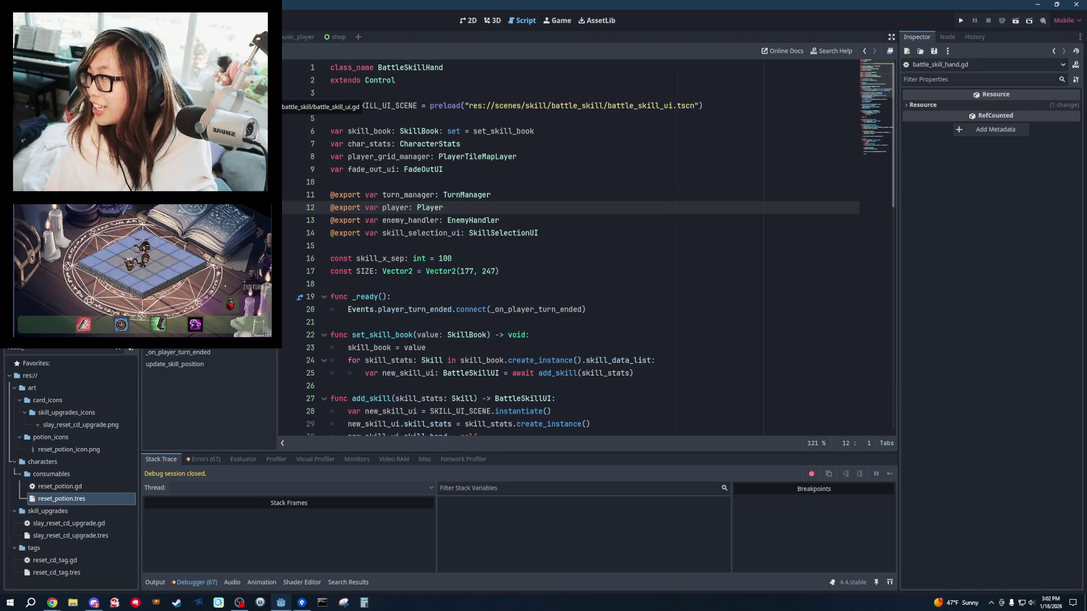
Check skill_hand and player_grid_manager in player.gd, then return to reset_potion.gd line 13.
{"action": "left_click", "coordinate": [521, 165]}
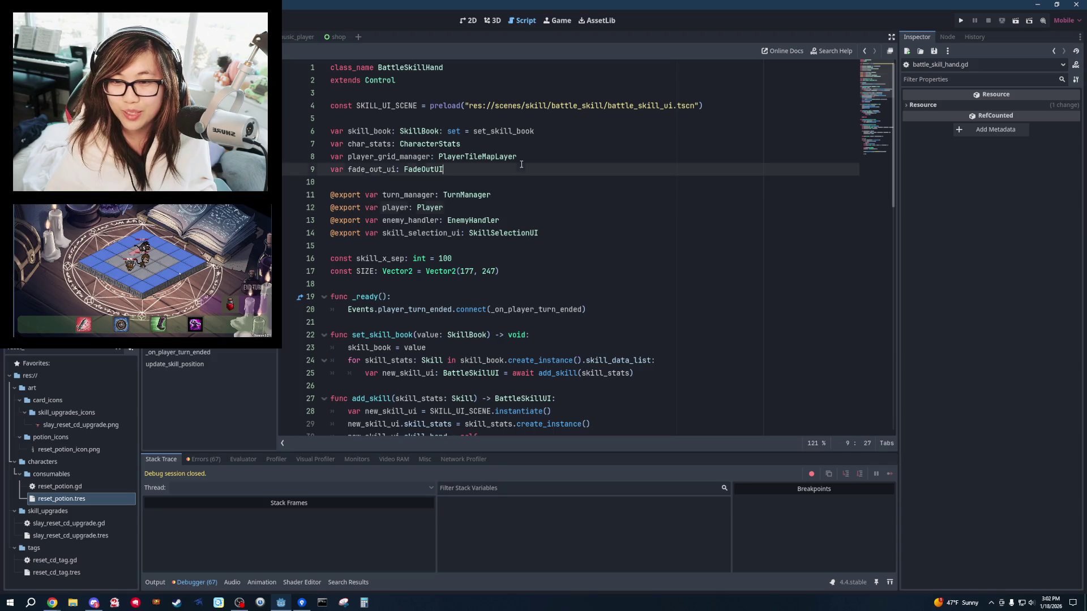
{"action": "left_click", "coordinate": [403, 208]}
{"action": "left_click", "coordinate": [432, 207], "text": "ctrl"}
{"action": "scroll", "coordinate": [488, 261], "scroll_direction": "up", "scroll_amount": 5}
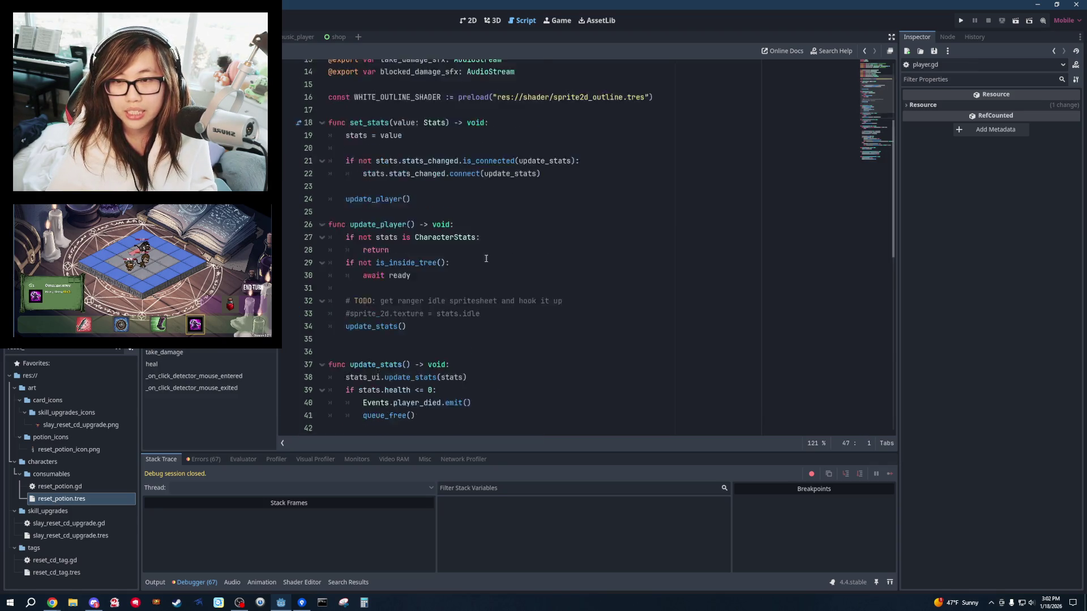
{"action": "double_click", "coordinate": [417, 183]}
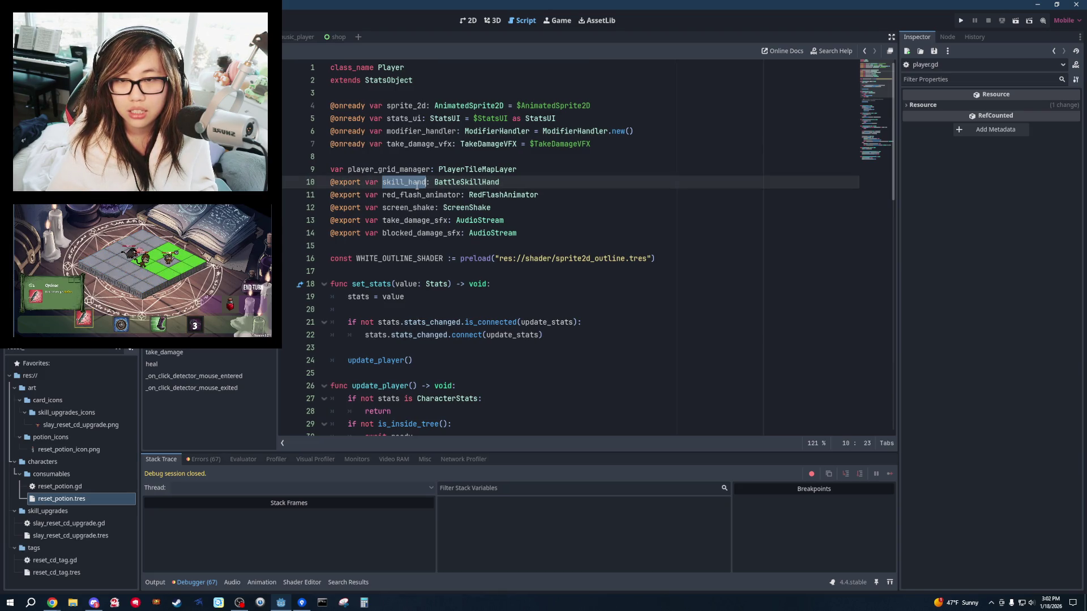
{"action": "left_click", "coordinate": [442, 170]}
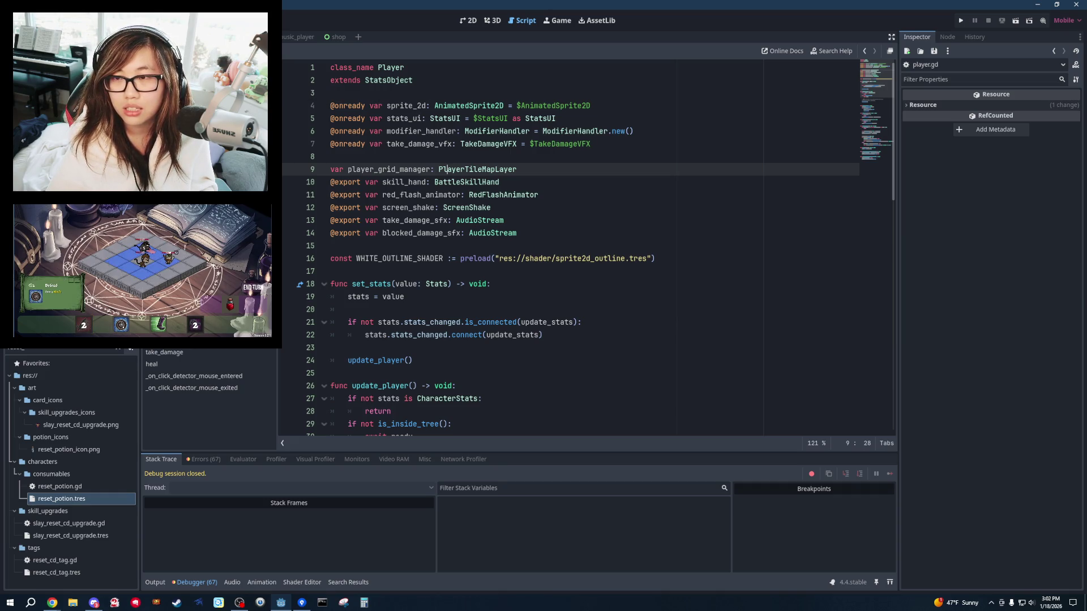
{"action": "key", "text": "alt+Left"}
{"action": "left_click", "coordinate": [644, 222]}
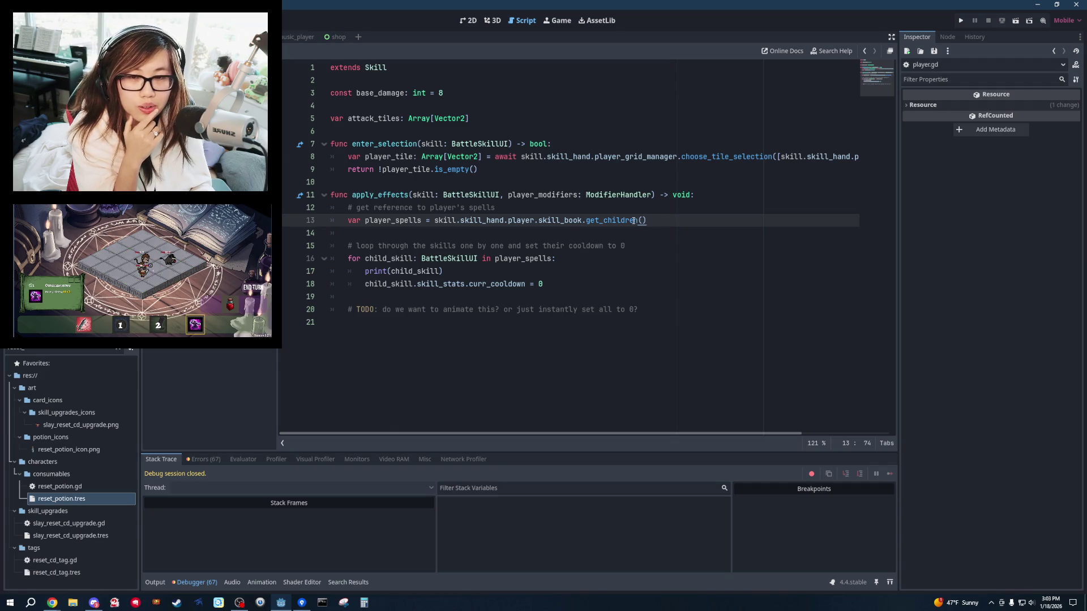
{"action": "key", "text": "Down"}
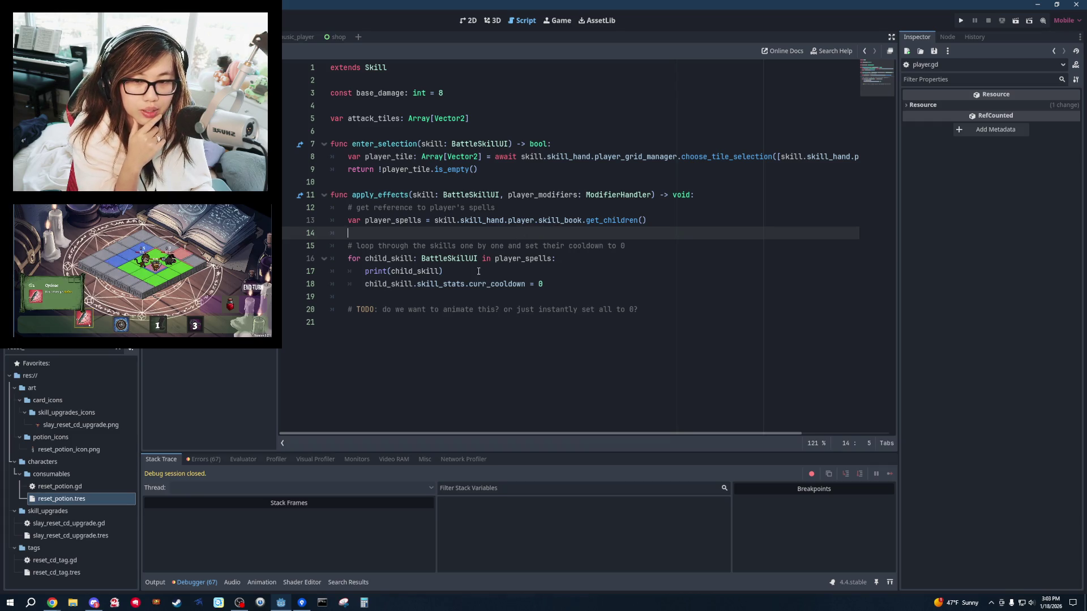
Comment out the player_spells line 13 and the cooldown loop on lines 16–18.
{"action": "left_click", "coordinate": [635, 220]}
{"action": "left_click", "coordinate": [676, 222]}
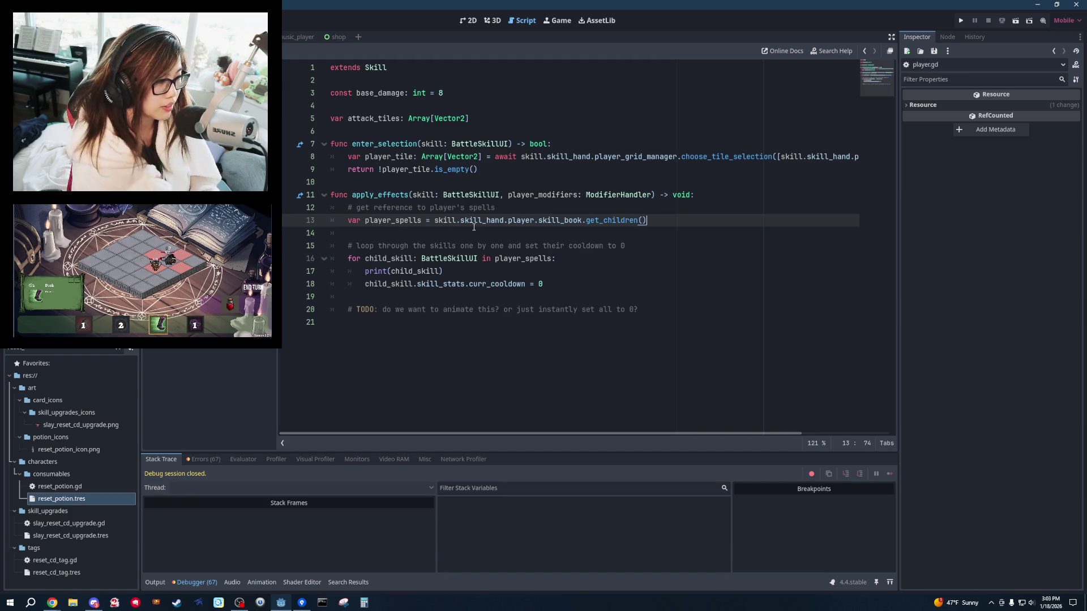
{"action": "left_click", "coordinate": [560, 220]}
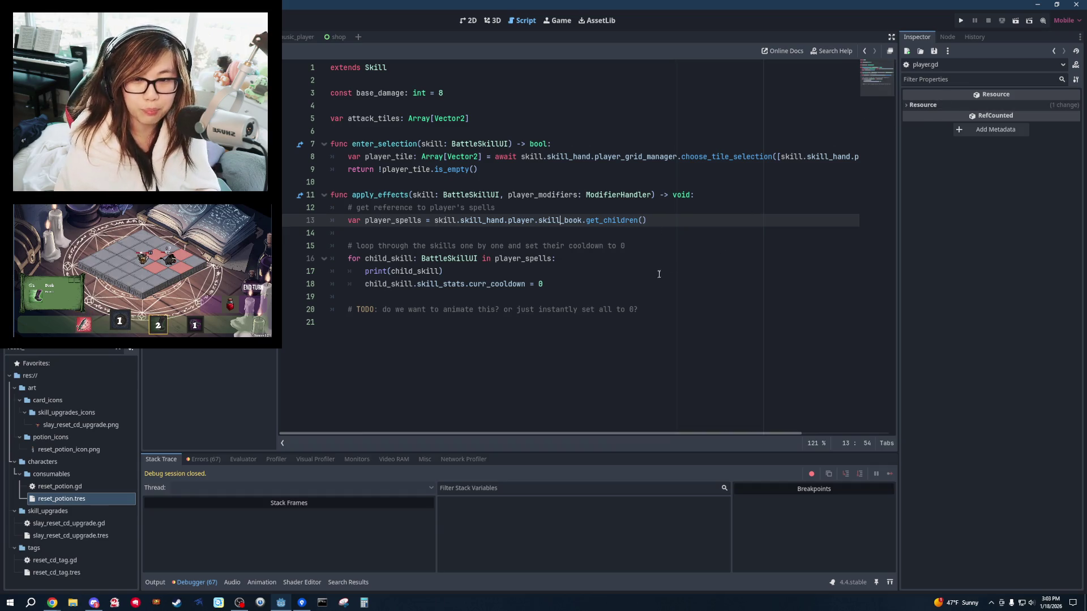
{"action": "key", "text": "ctrl+k"}
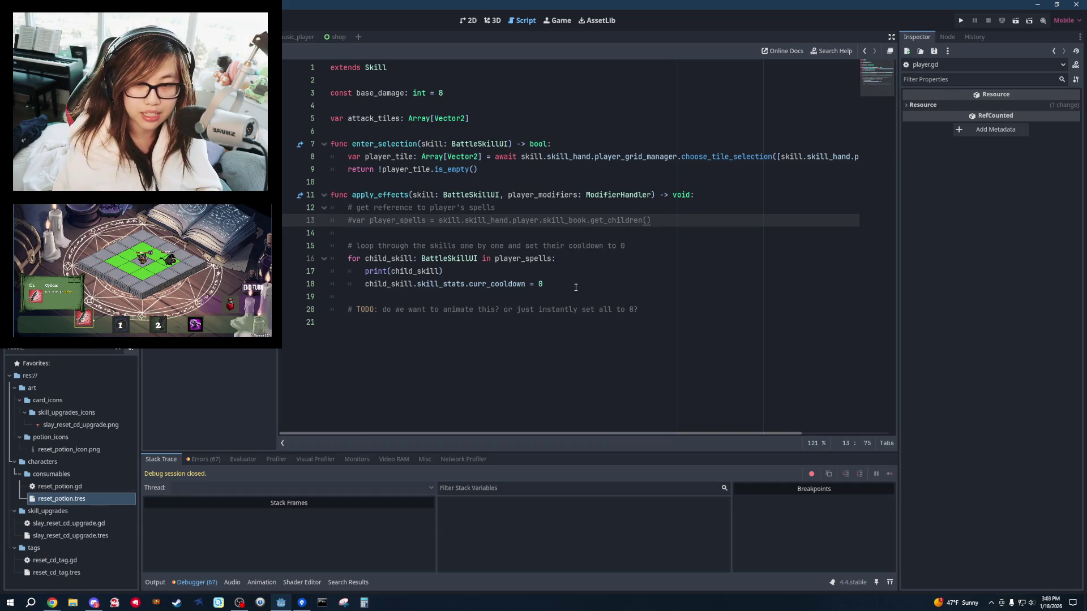
{"action": "left_click_drag", "start_coordinate": [544, 284], "coordinate": [558, 258]}
{"action": "key", "text": "ctrl+k"}
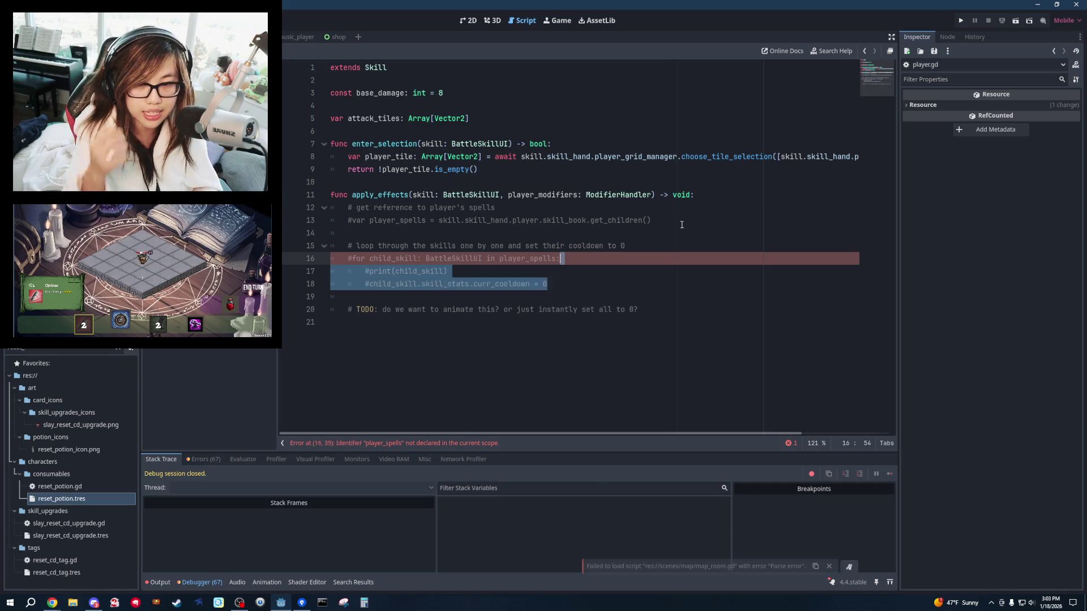
Comment out the apply_effects header on line 11, then switch to the potions design doc.
{"action": "left_click", "coordinate": [683, 222]}
{"action": "left_click", "coordinate": [701, 195]}
{"action": "key", "text": "ctrl+k"}
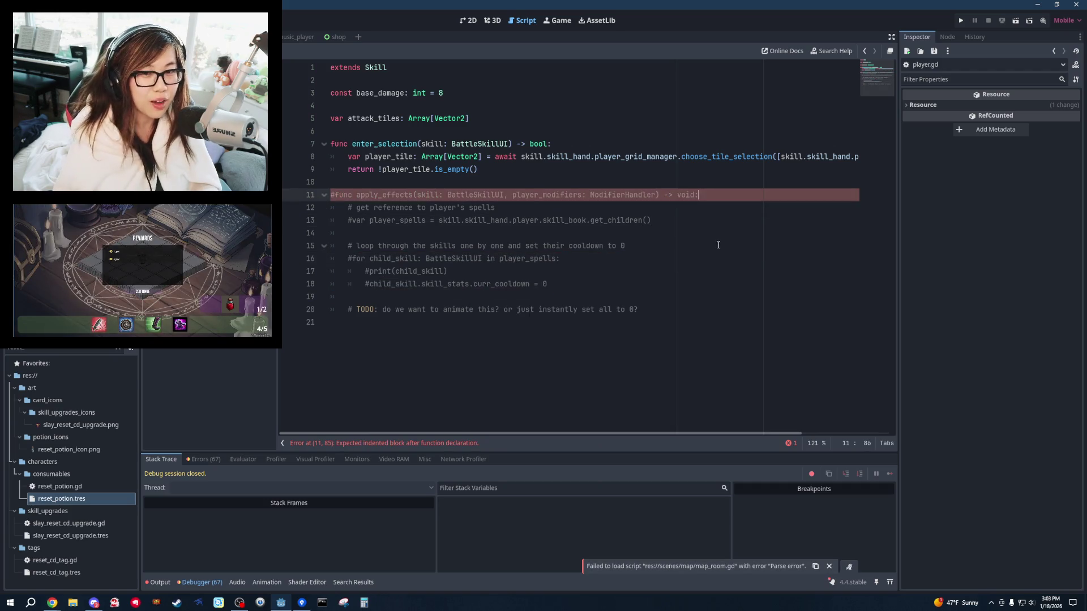
{"action": "left_click", "coordinate": [717, 246]}
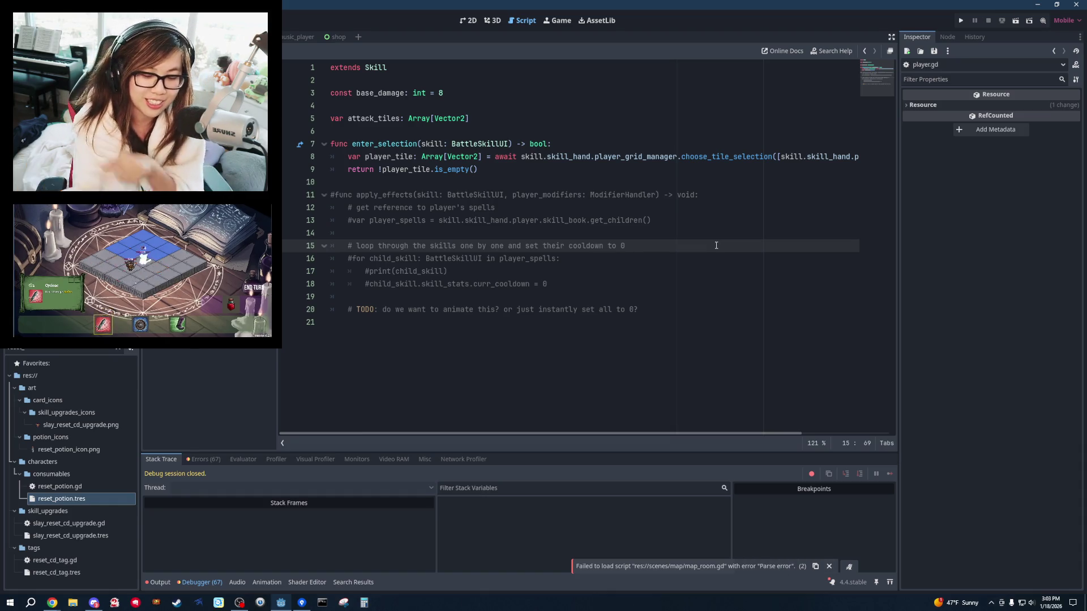
{"action": "left_click", "coordinate": [692, 279]}
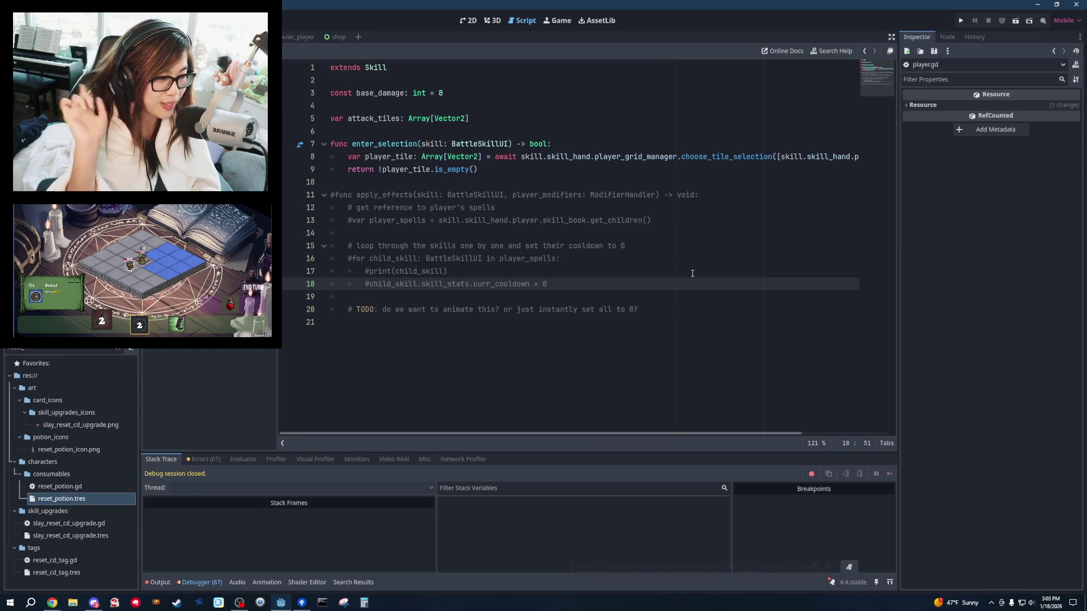
{"action": "key", "text": "alt+Tab"}
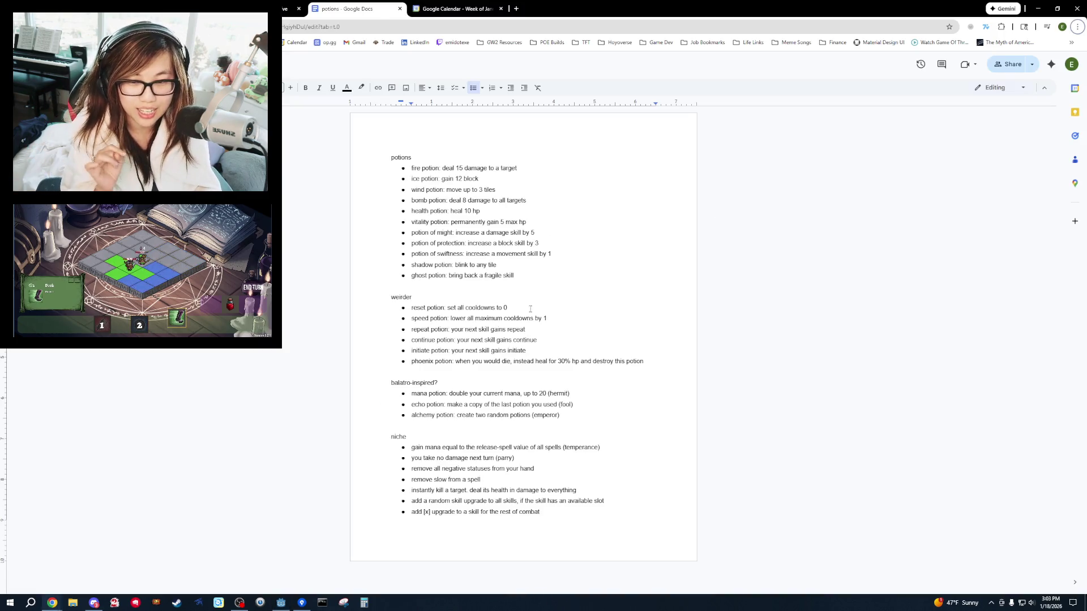
{"action": "mouse_move", "coordinate": [547, 318]}
{"action": "left_mouse_down"}
{"action": "mouse_move", "coordinate": [411, 308]}
{"action": "mouse_move", "coordinate": [547, 318]}
{"action": "left_mouse_up"}
{"action": "left_click", "coordinate": [446, 320]}
{"action": "left_click_drag", "start_coordinate": [428, 329], "coordinate": [528, 349]}
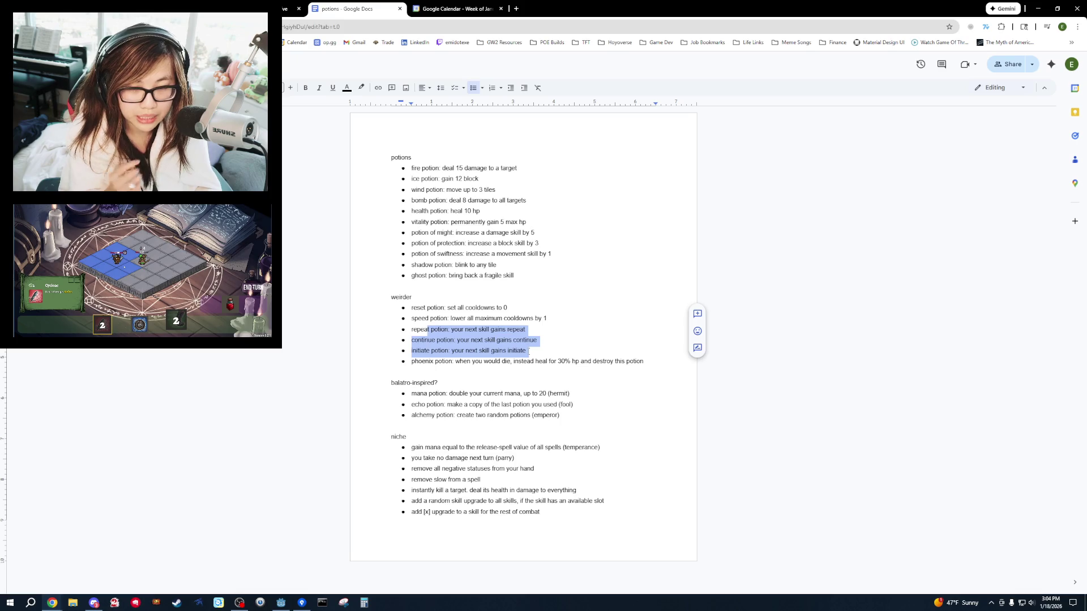
{"action": "left_click", "coordinate": [528, 351]}
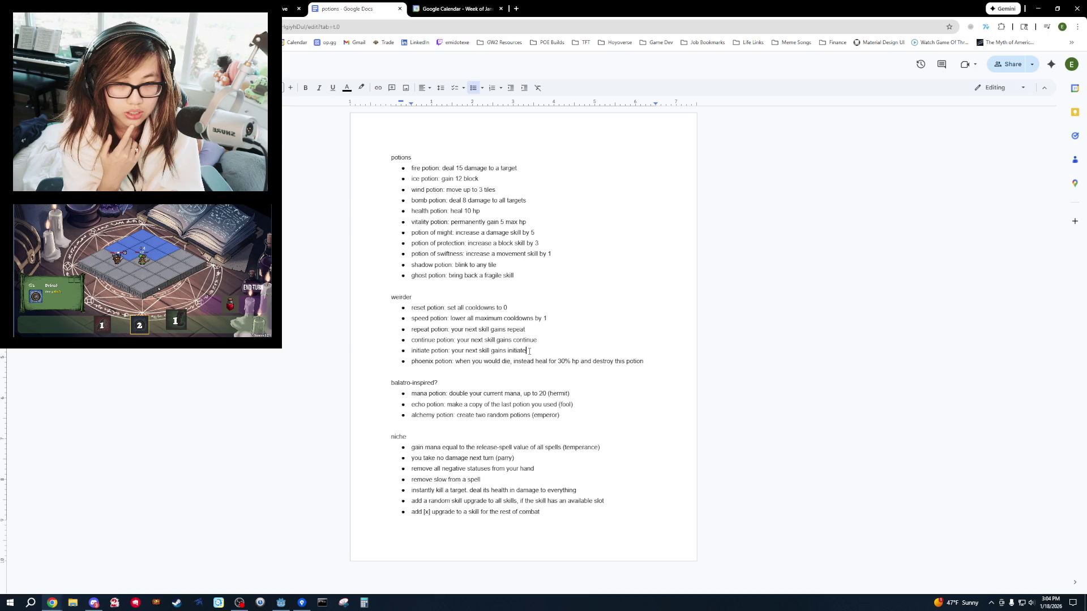
{"action": "left_click_drag", "start_coordinate": [551, 254], "coordinate": [456, 243]}
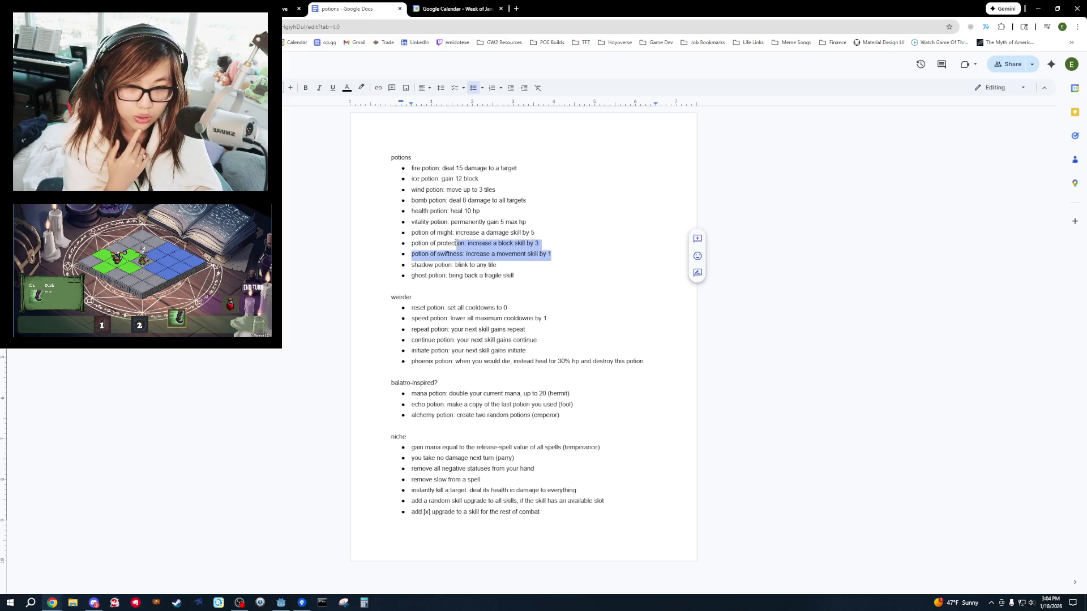
{"action": "left_click", "coordinate": [578, 265]}
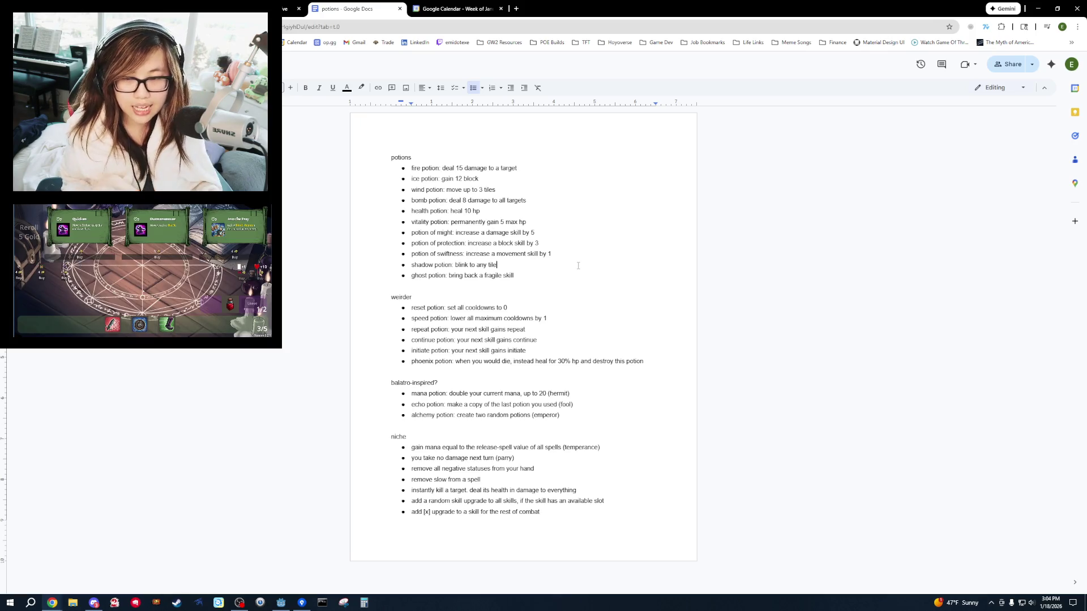
{"action": "left_click_drag", "start_coordinate": [569, 425], "coordinate": [486, 392]}
{"action": "left_click", "coordinate": [436, 393]}
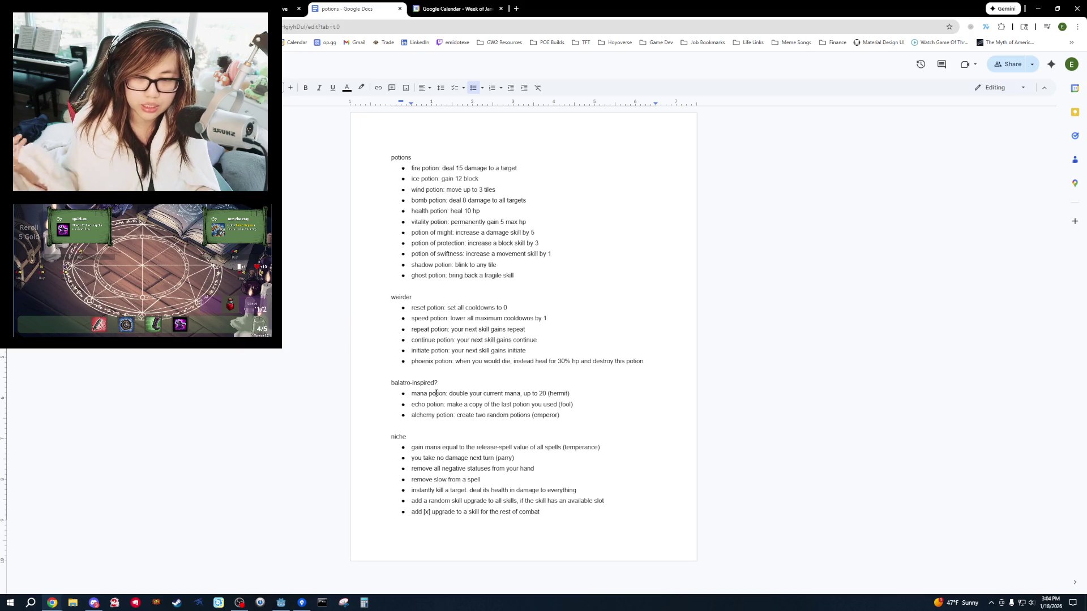
{"action": "key", "text": "alt+Tab"}
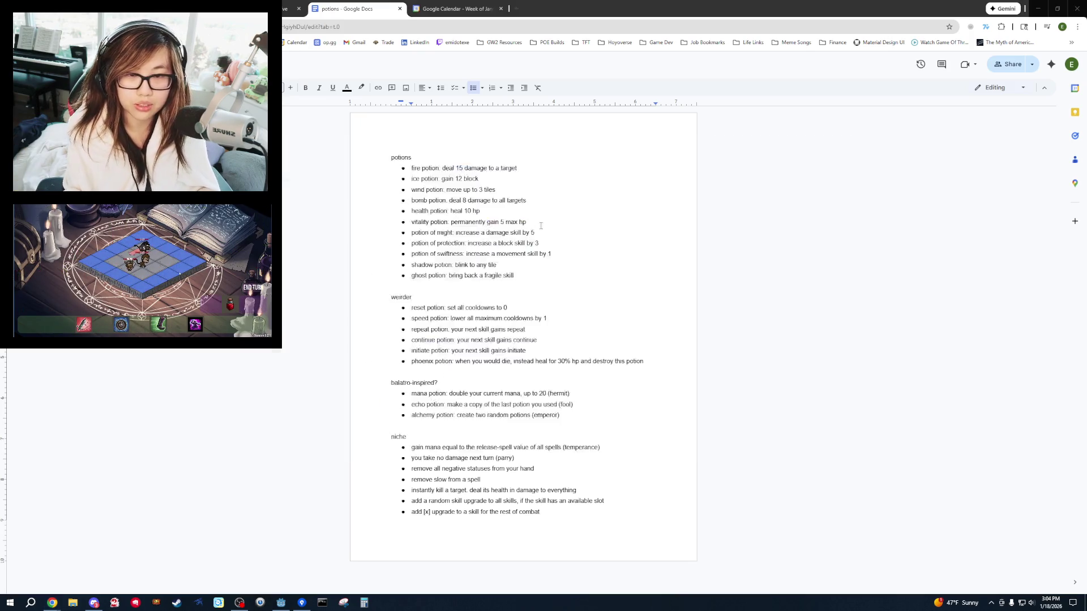
{"action": "key", "text": "BackSpace"}
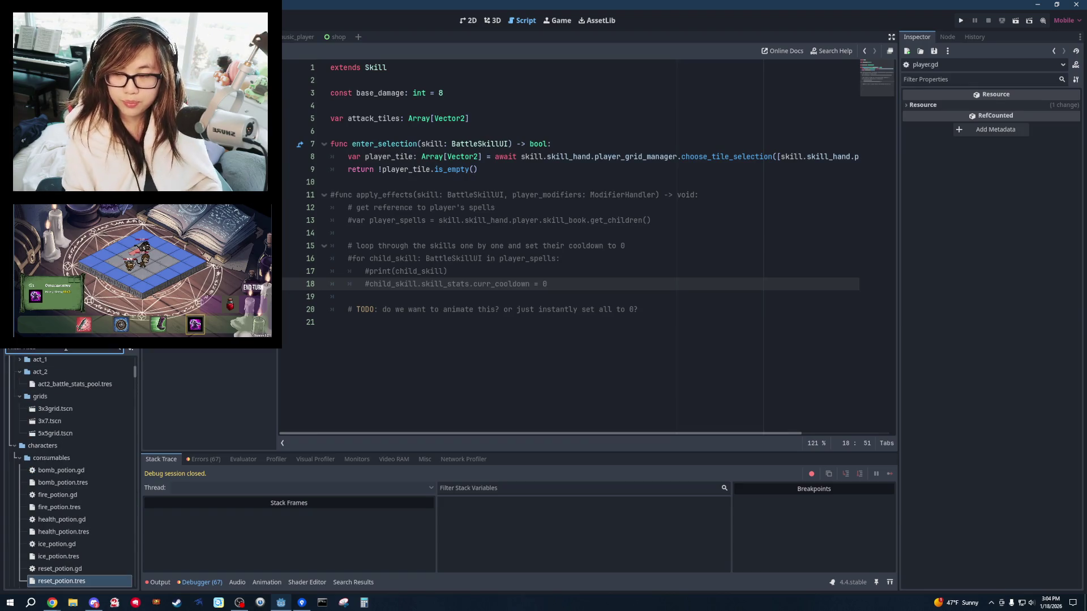
Duplicate bomb_potion.tres and bomb_potion.gd as mana_potion.tres and mana_potion.gd.
{"action": "scroll", "coordinate": [88, 488], "scroll_direction": "down", "scroll_amount": 3}
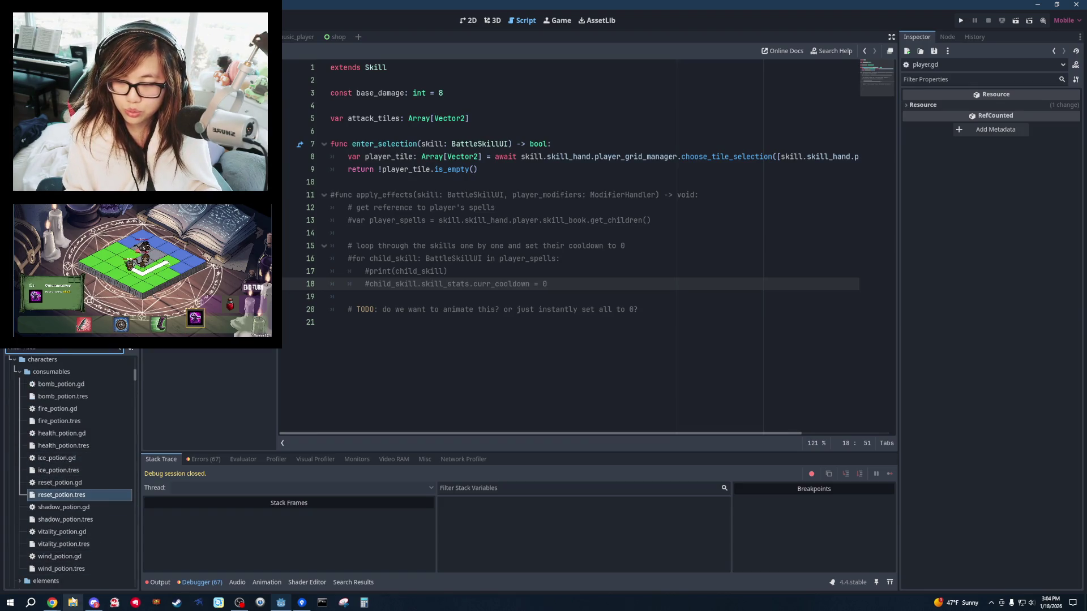
{"action": "right_click", "coordinate": [67, 394]}
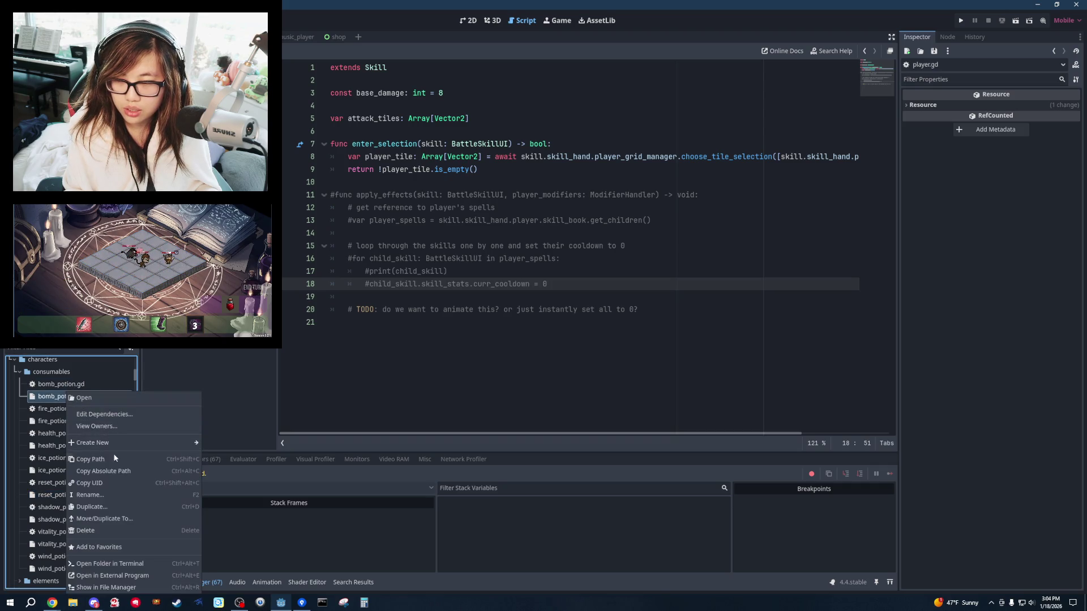
{"action": "left_click", "coordinate": [115, 506]}
{"action": "type", "text": "mana_pot"}
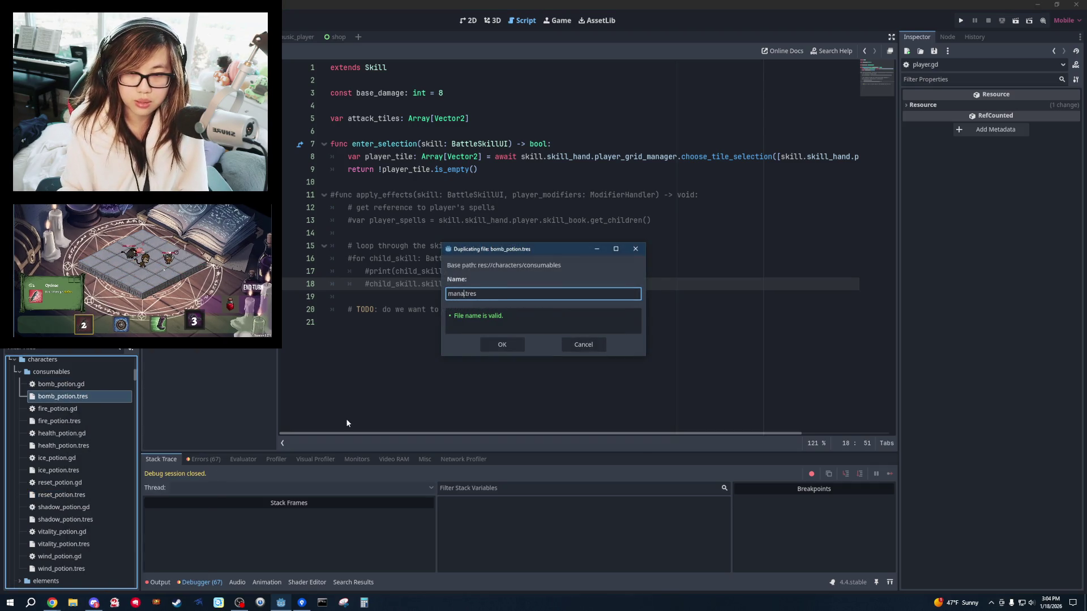
{"action": "type", "text": "ion"}
{"action": "key", "text": "Return"}
{"action": "right_click", "coordinate": [87, 384]}
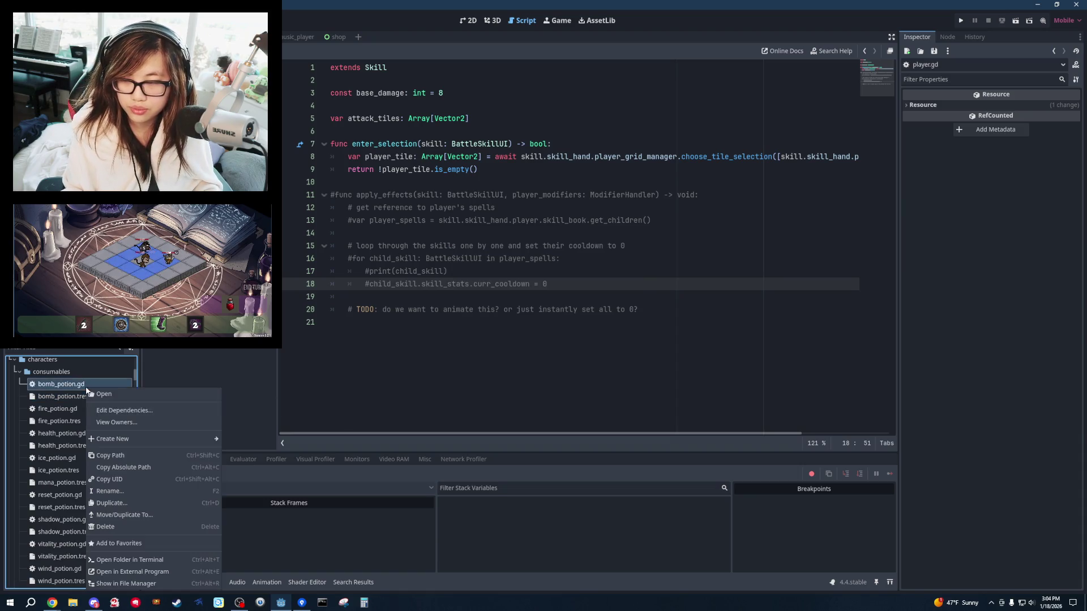
{"action": "left_click", "coordinate": [135, 502]}
{"action": "type", "text": "mana_potion.gd"}
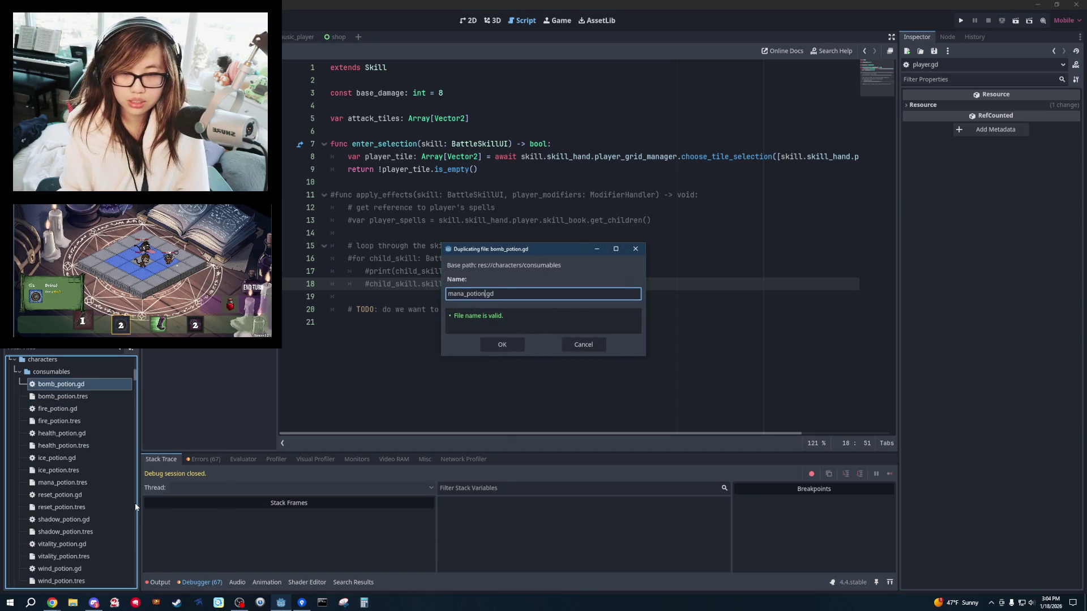
{"action": "key", "text": "Return"}
Attach mana_potion.gd as mana_potion.tres's script and change its ID to mana_potion.
{"action": "scroll", "coordinate": [99, 481], "scroll_direction": "down", "scroll_amount": 2}
{"action": "left_click", "coordinate": [75, 436]}
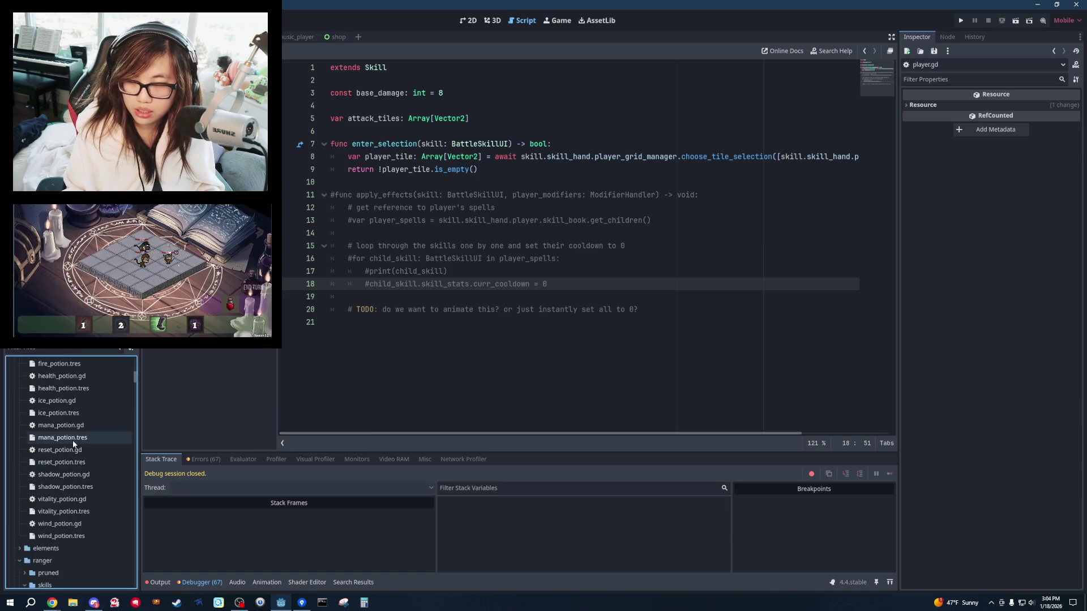
{"action": "mouse_move", "coordinate": [75, 425]}
{"action": "left_mouse_down"}
{"action": "mouse_move", "coordinate": [1013, 384]}
{"action": "mouse_move", "coordinate": [1036, 403]}
{"action": "left_mouse_up"}
{"action": "left_click", "coordinate": [743, 272]}
{"action": "left_click_drag", "start_coordinate": [1012, 117], "coordinate": [972, 119]}
{"action": "type", "text": "mana_potion"}
{"action": "left_click", "coordinate": [736, 194]}
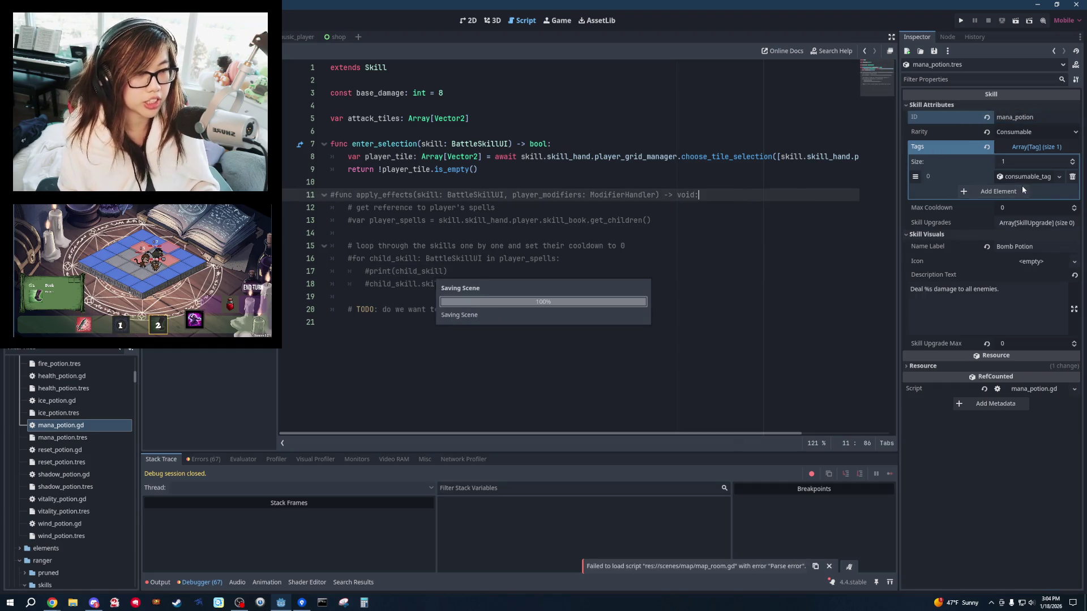
Set Name Label to 'Mana Potion' and Description to 'Double your current mana (up to 20).'.
{"action": "double_click", "coordinate": [1006, 247]}
{"action": "type", "text": "Mana"}
{"action": "left_click", "coordinate": [706, 168]}
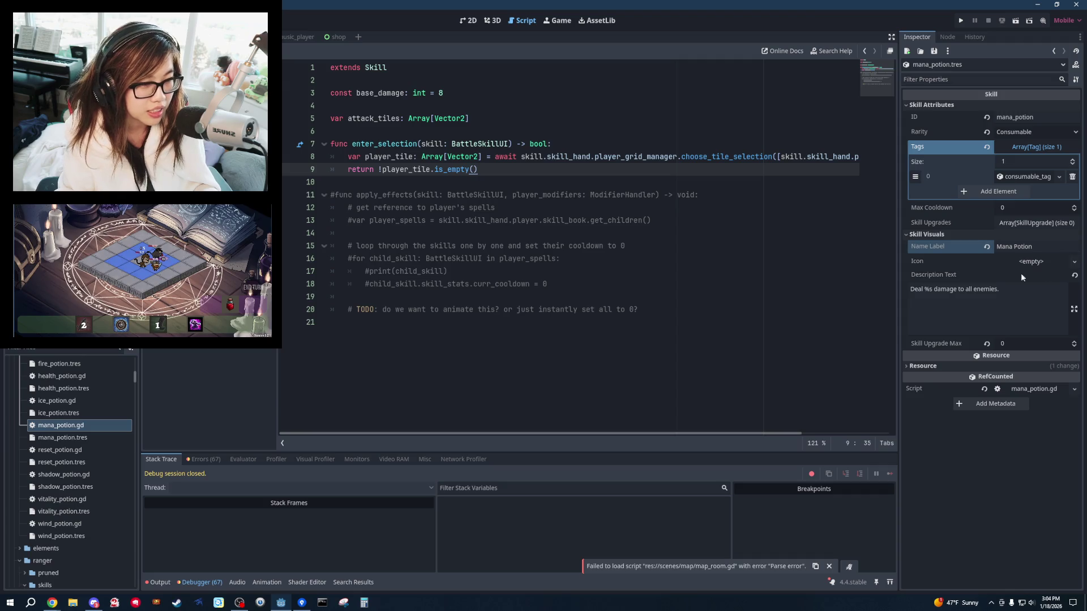
{"action": "left_click", "coordinate": [988, 309]}
{"action": "key", "text": "ctrl+a"}
{"action": "type", "text": "Double your current mana"}
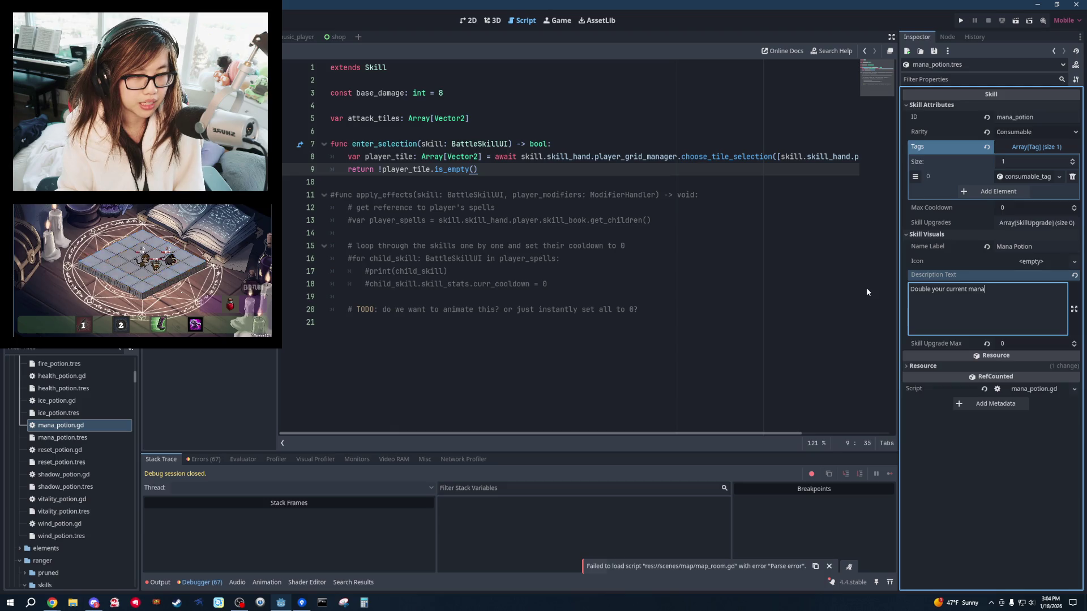
{"action": "type", "text": " (up to 20)."}
{"action": "left_click", "coordinate": [821, 221]}
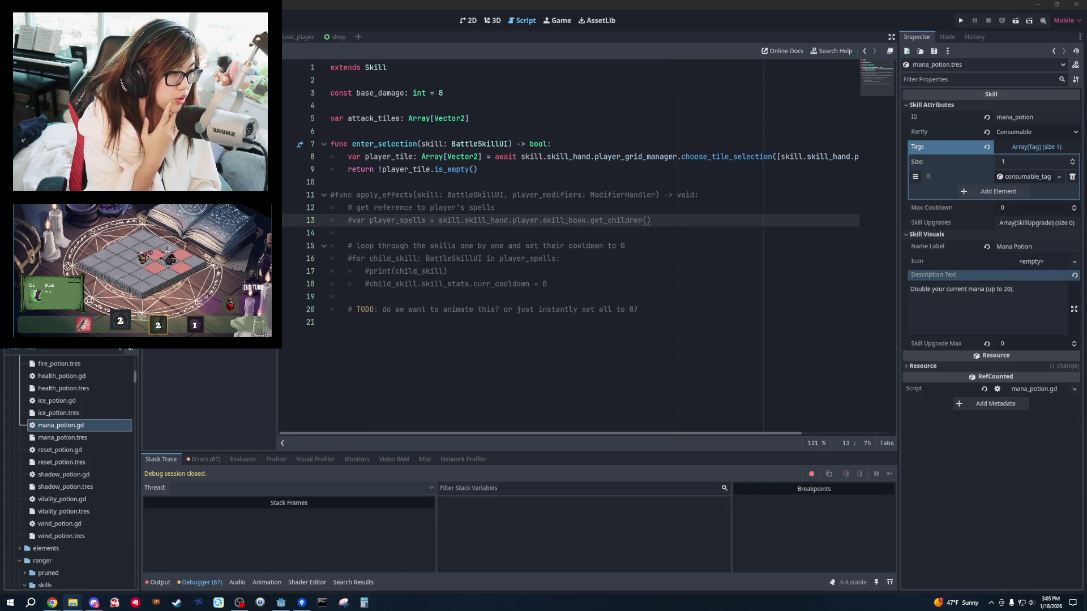
{"action": "left_click_drag", "start_coordinate": [1086, 184], "coordinate": [633, 188]}
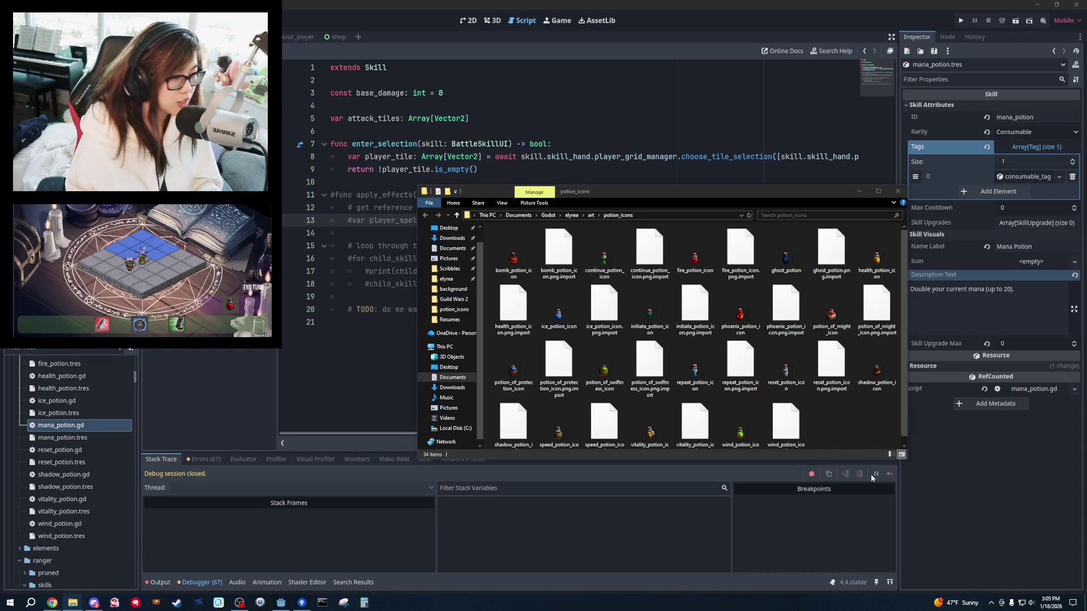
Copy a new icon image into potion_icons and rename it mana_potion_icon.
{"action": "left_click_drag", "start_coordinate": [876, 478], "coordinate": [847, 436]}
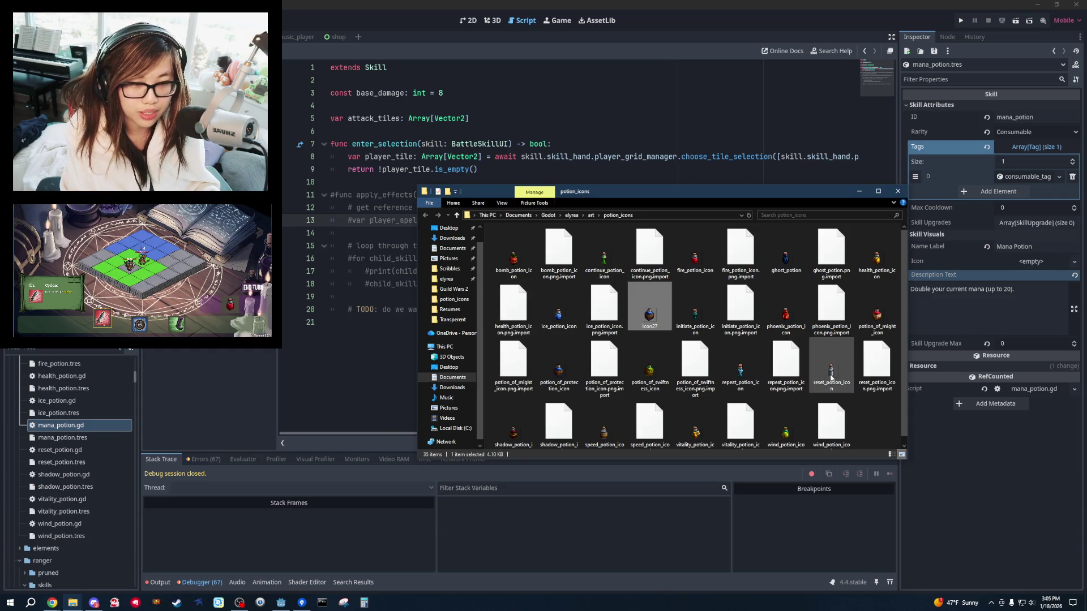
{"action": "left_click", "coordinate": [652, 327]}
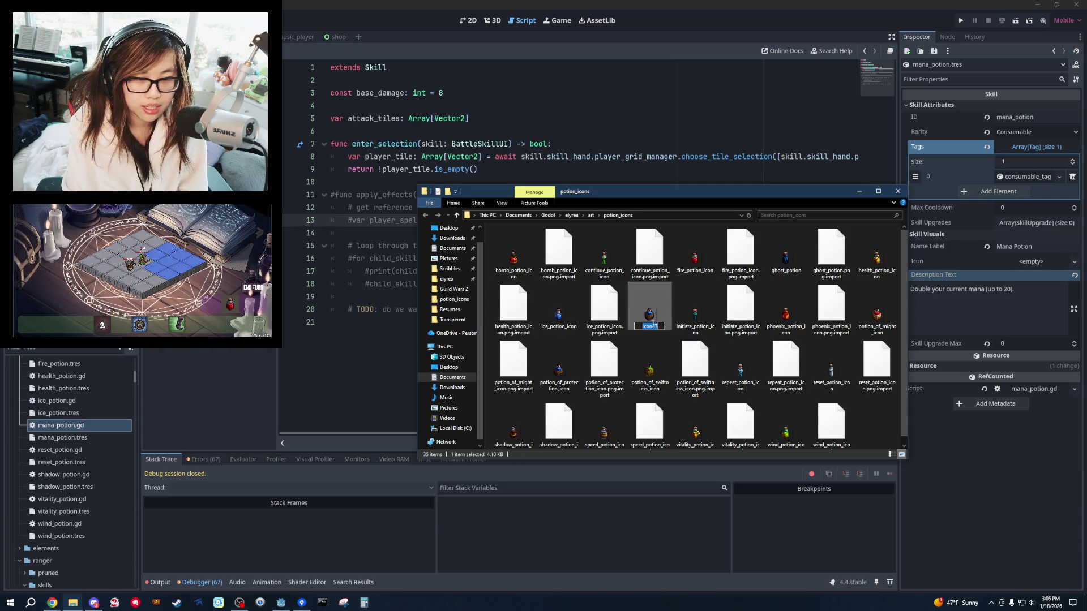
{"action": "type", "text": "mana_pot"}
{"action": "type", "text": "icon"}
{"action": "key", "text": "Return"}
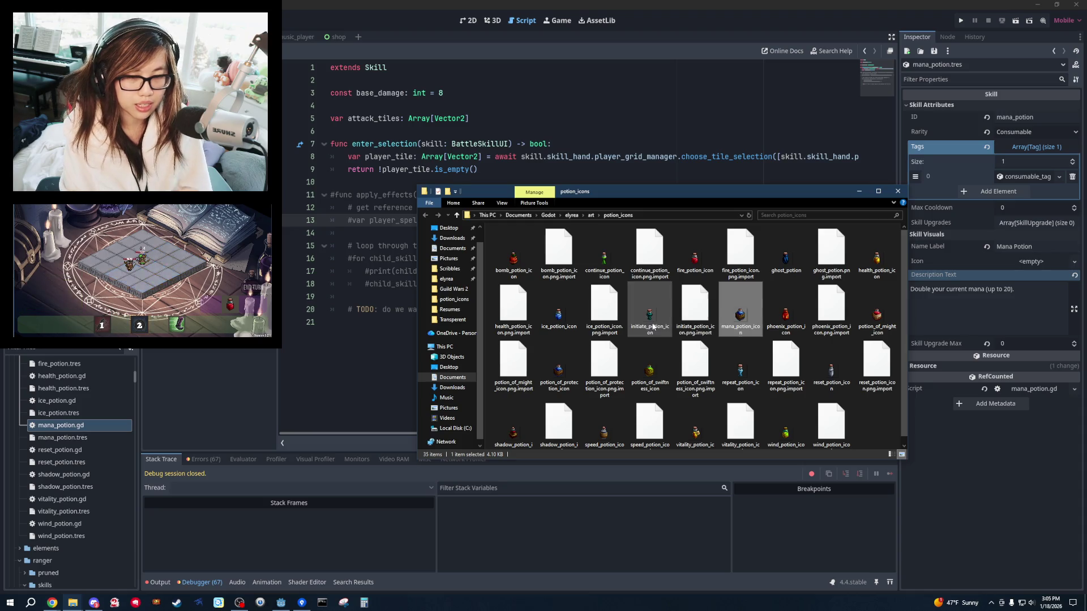
Check the echo and alchemy potion entries in the potions doc, then return to potion_icons.
{"action": "key", "text": "alt+Tab"}
{"action": "left_click", "coordinate": [777, 286]}
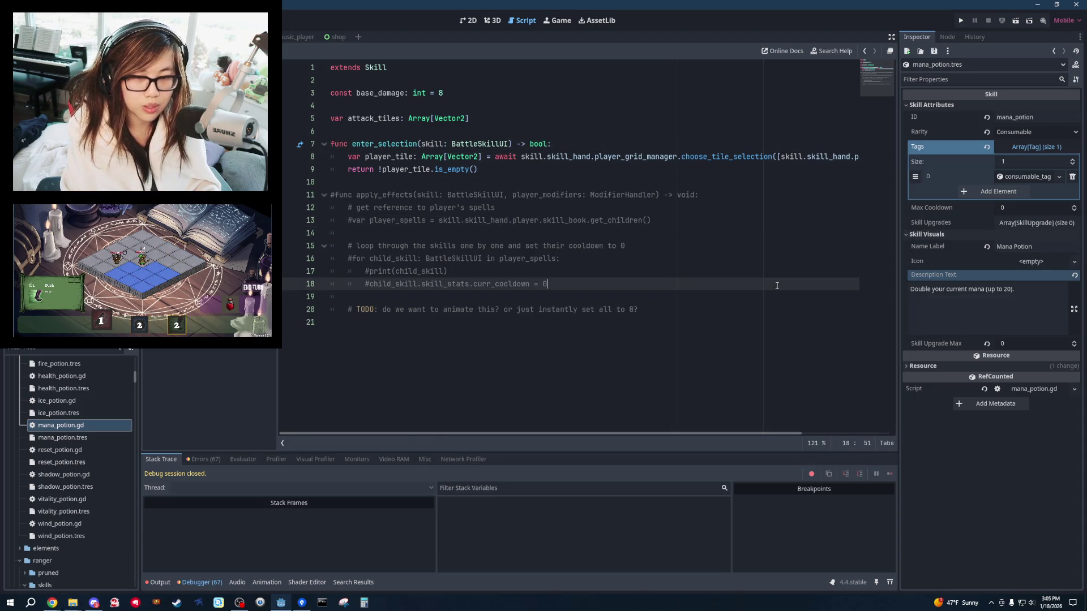
{"action": "key", "text": "alt+Tab"}
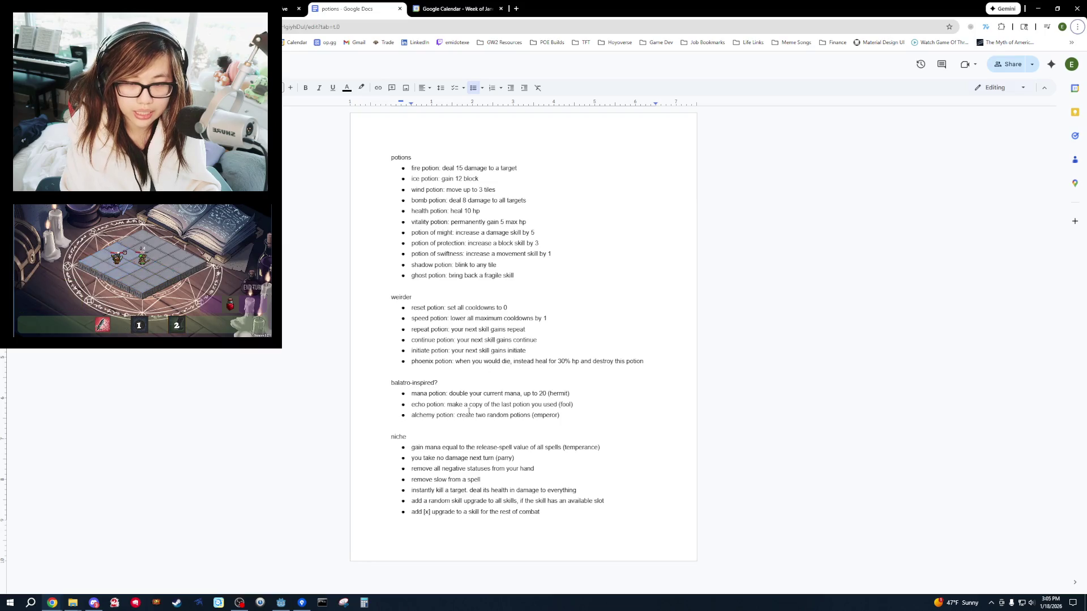
{"action": "left_click_drag", "start_coordinate": [432, 405], "coordinate": [561, 417]}
{"action": "left_click", "coordinate": [416, 418]}
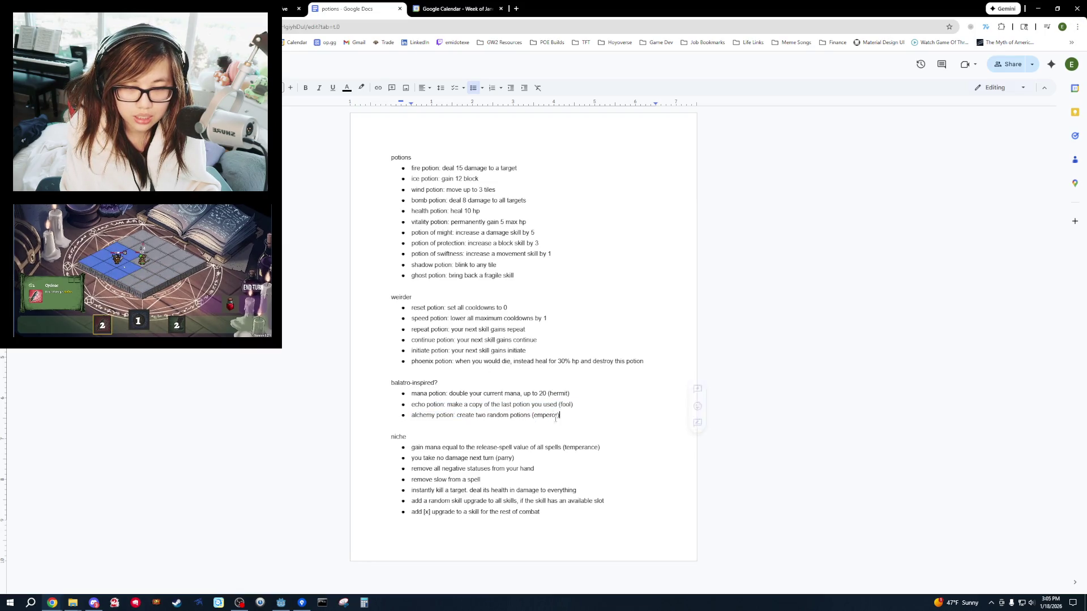
{"action": "double_click", "coordinate": [416, 418]}
{"action": "key", "text": "alt+Tab"}
{"action": "key", "text": "alt+Tab"}
{"action": "left_click", "coordinate": [732, 251]}
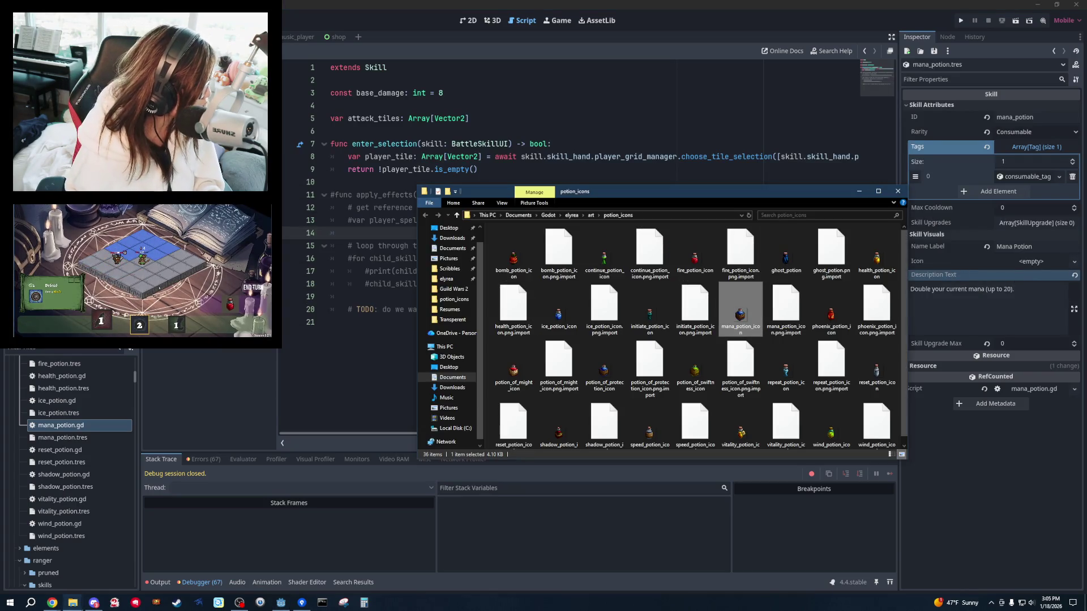
Add the icon47 image to potion_icons and rename it alchemy_potion_icon.
{"action": "scroll", "coordinate": [786, 333], "scroll_direction": "down", "scroll_amount": 1}
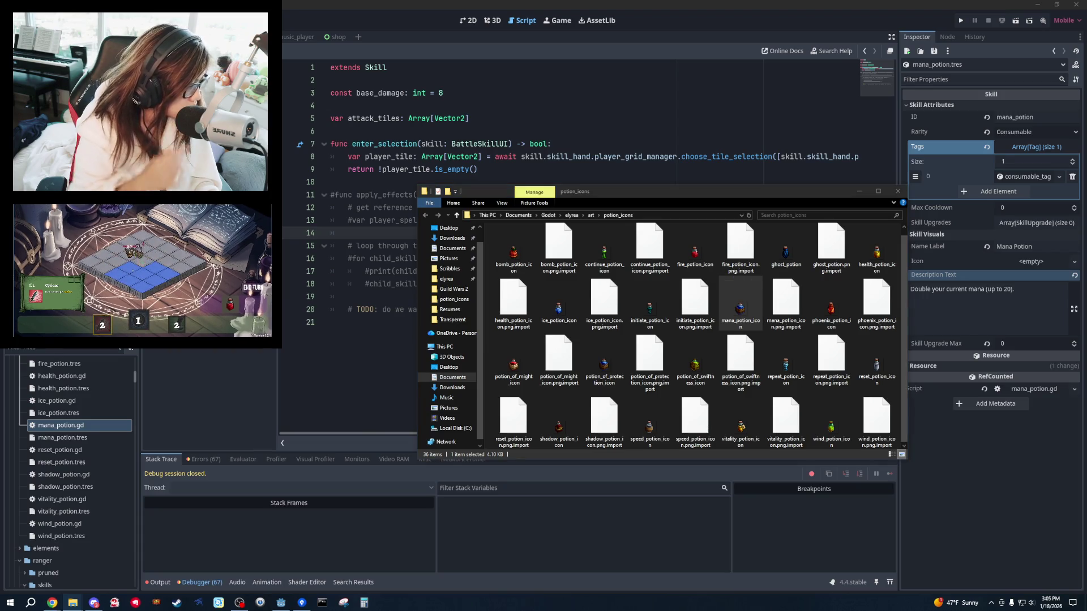
{"action": "left_click", "coordinate": [650, 321]}
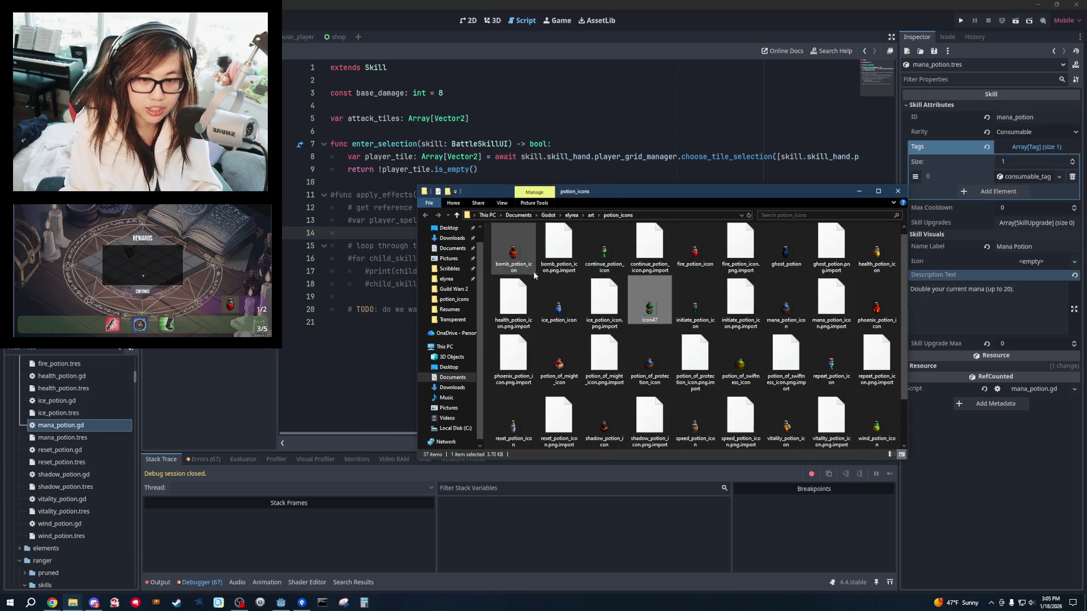
{"action": "left_click", "coordinate": [649, 320]}
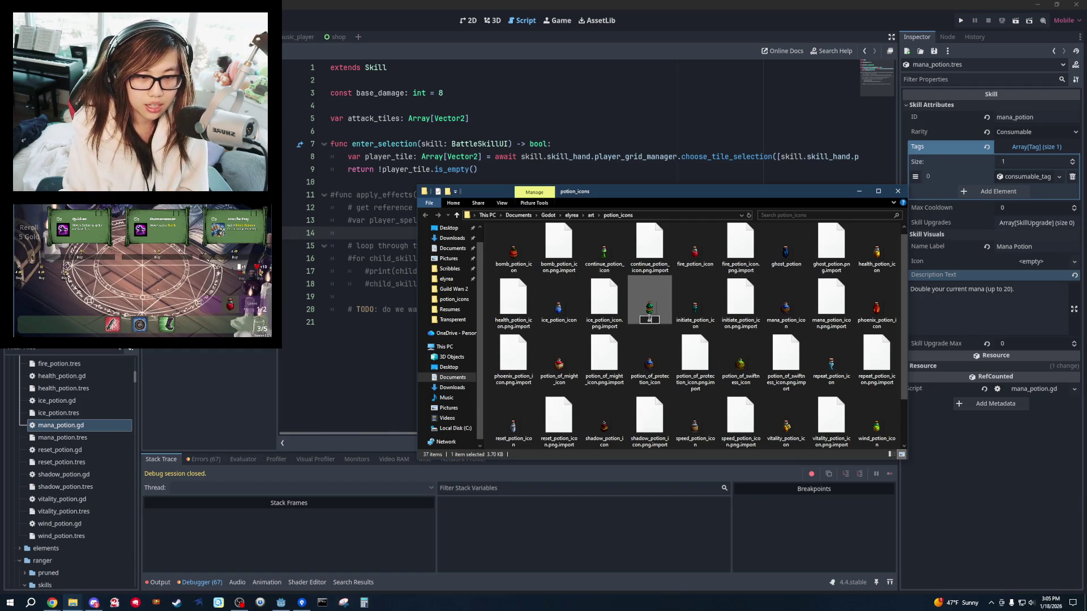
{"action": "type", "text": "alchemy_potion_"}
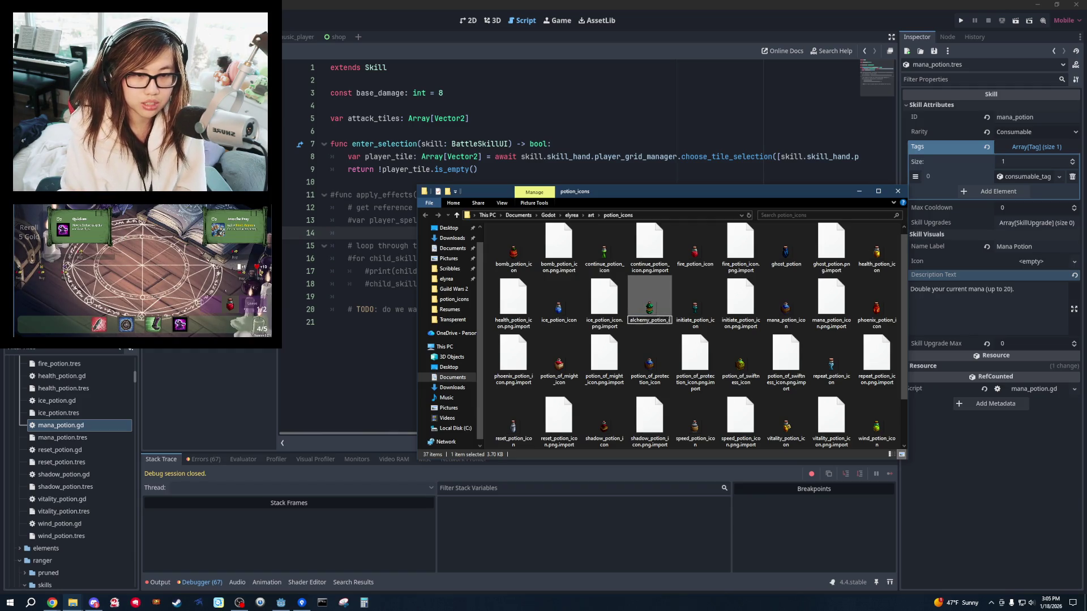
{"action": "type", "text": "icon"}
{"action": "key", "text": "Return"}
{"action": "key", "text": "alt+Tab"}
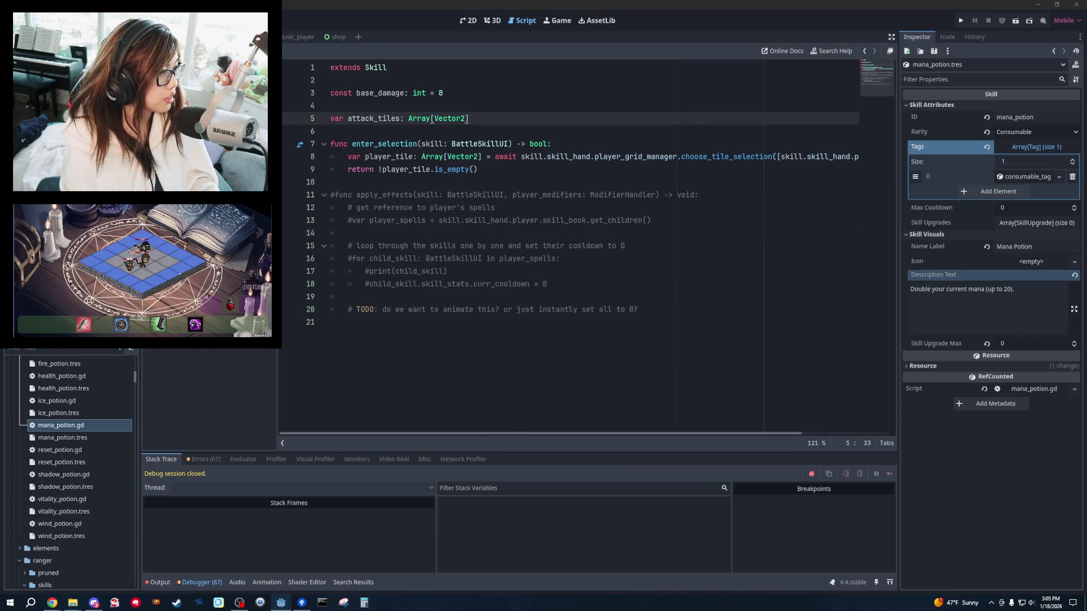
Load res://art/potion_icons/mana_potion_icon.png as the Icon of mana_potion.tres.
{"action": "left_click", "coordinate": [566, 284]}
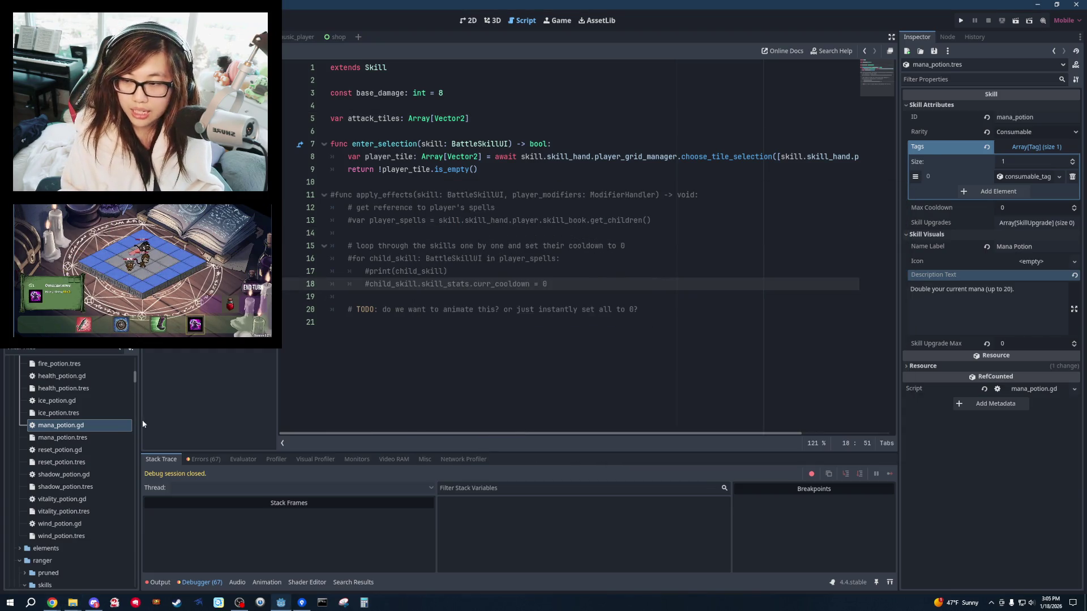
{"action": "double_click", "coordinate": [94, 425]}
{"action": "left_click", "coordinate": [86, 439]}
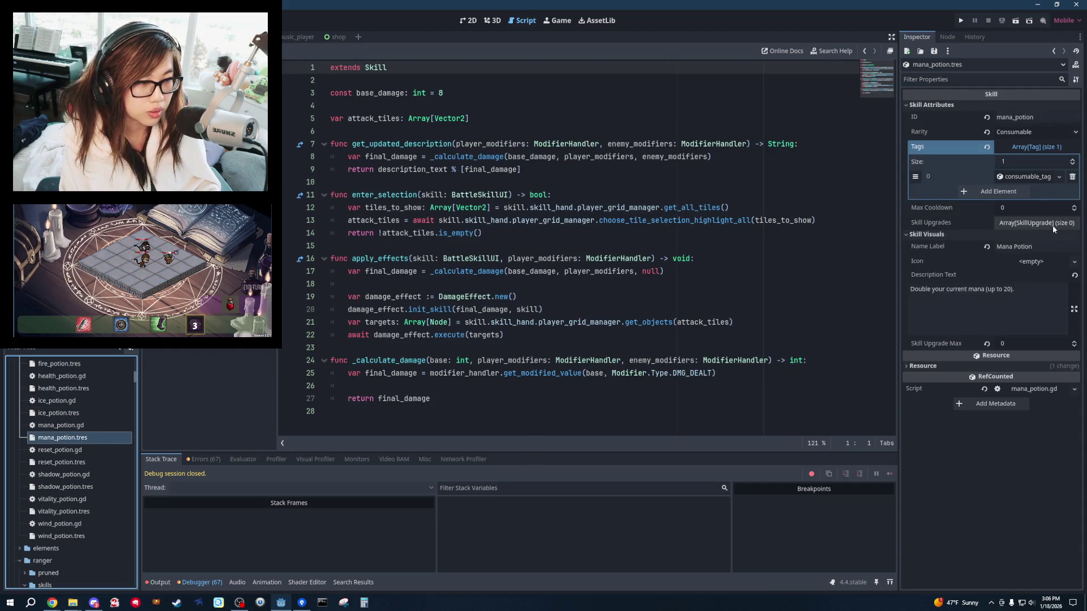
{"action": "left_click", "coordinate": [1039, 261]}
{"action": "left_click", "coordinate": [996, 588]}
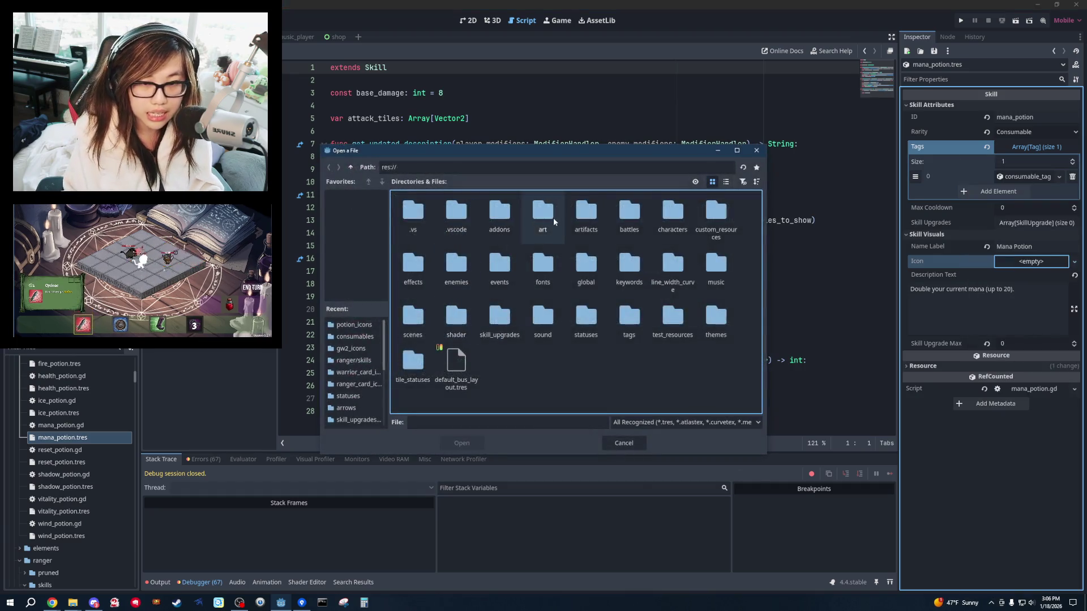
{"action": "double_click", "coordinate": [672, 218]}
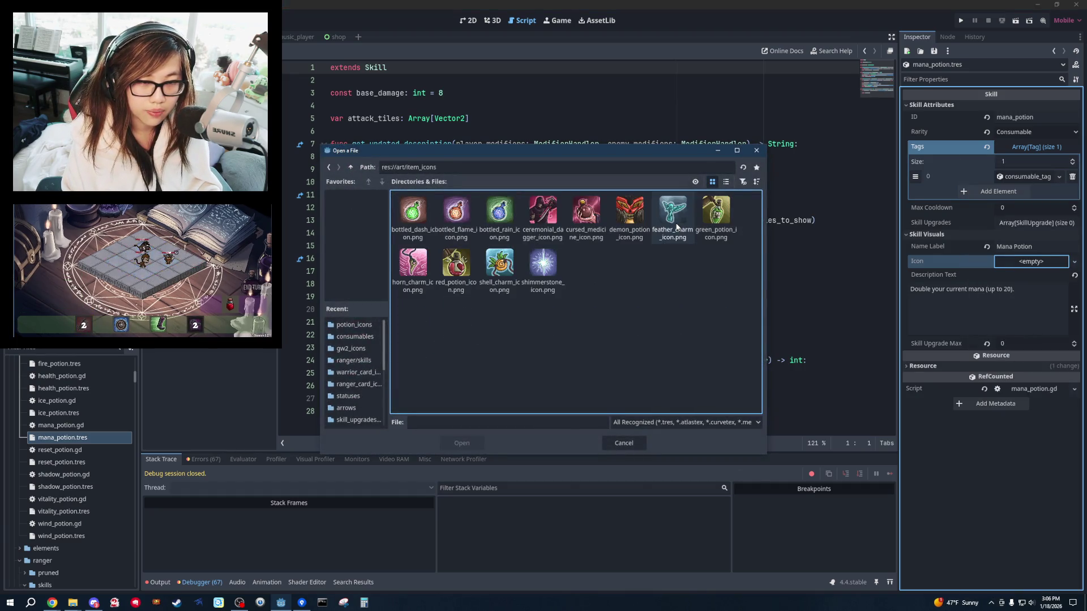
{"action": "left_click", "coordinate": [329, 167]}
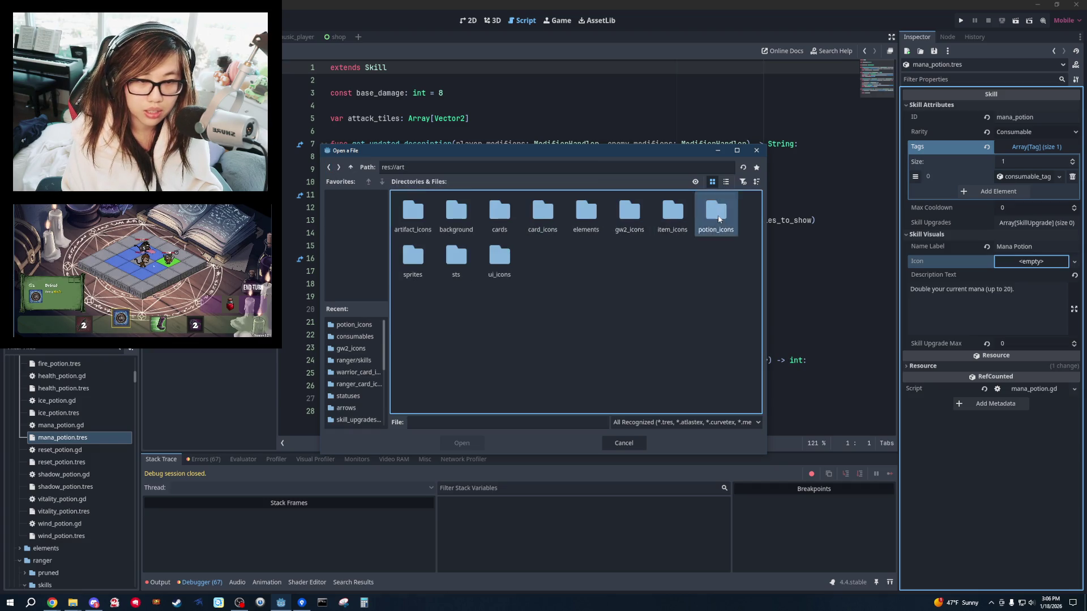
{"action": "double_click", "coordinate": [716, 213]}
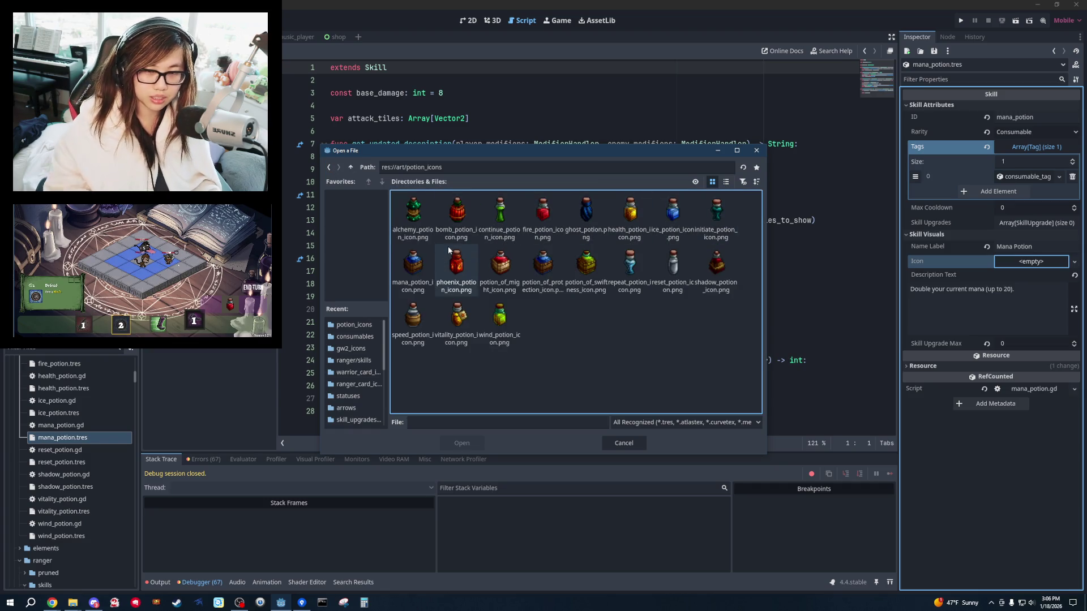
{"action": "double_click", "coordinate": [409, 269]}
{"action": "left_click", "coordinate": [404, 272]}
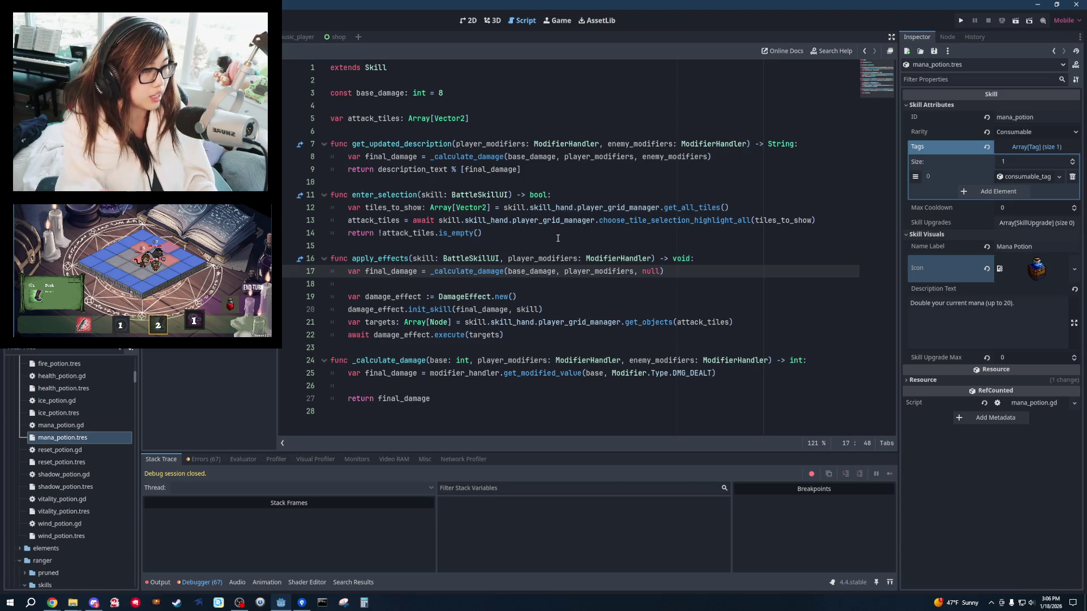
{"action": "left_click", "coordinate": [986, 306]}
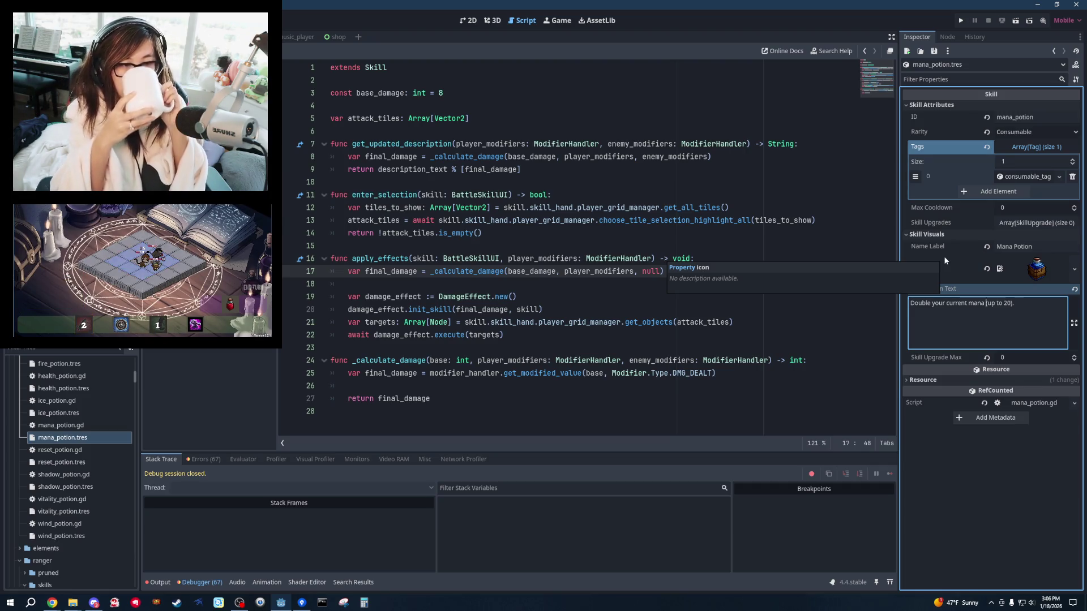
Save the potion resource changes and open mana_potion.gd.
{"action": "left_click", "coordinate": [694, 221]}
{"action": "key", "text": "ctrl+s"}
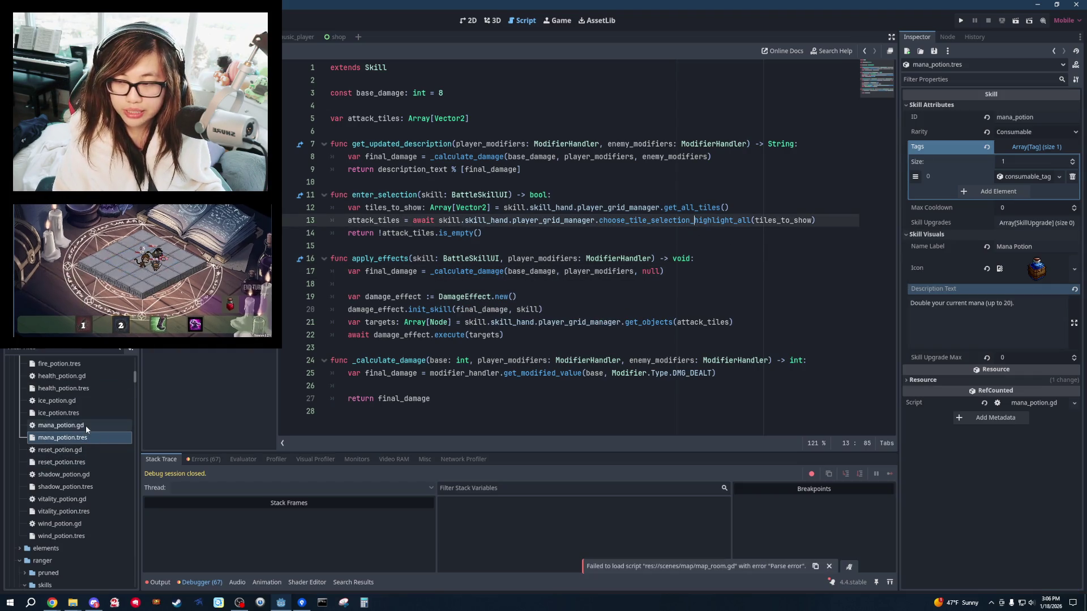
{"action": "left_click", "coordinate": [85, 426]}
Trial-rename the base_damage constant to max_mana_double = 20, then undo the edits.
{"action": "left_click_drag", "start_coordinate": [487, 399], "coordinate": [493, 132]}
{"action": "left_click", "coordinate": [470, 93]}
{"action": "left_click_drag", "start_coordinate": [470, 93], "coordinate": [360, 94]}
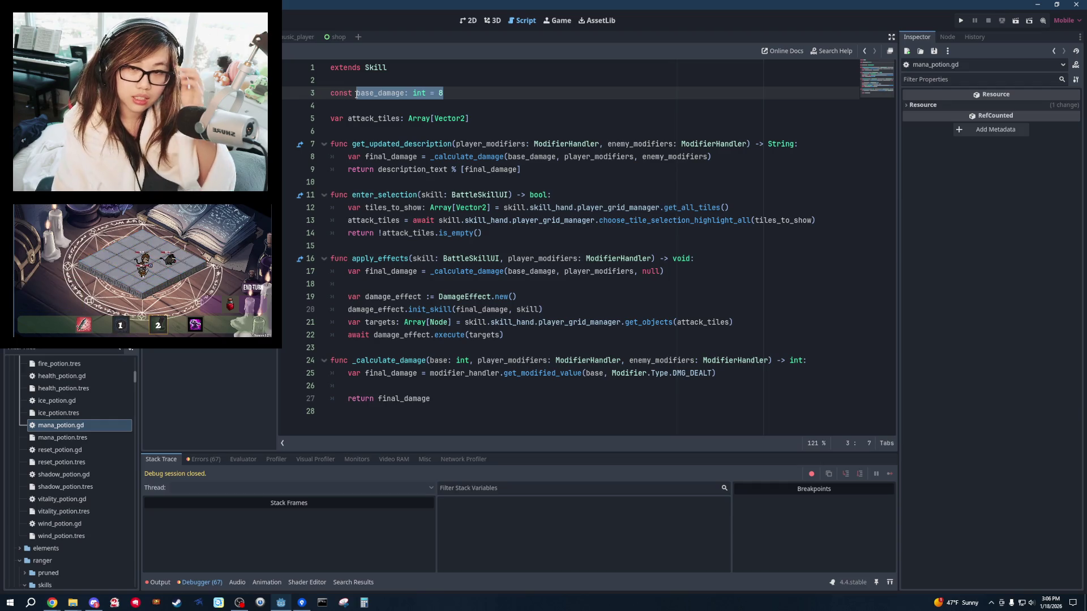
{"action": "type", "text": "mana_doub"}
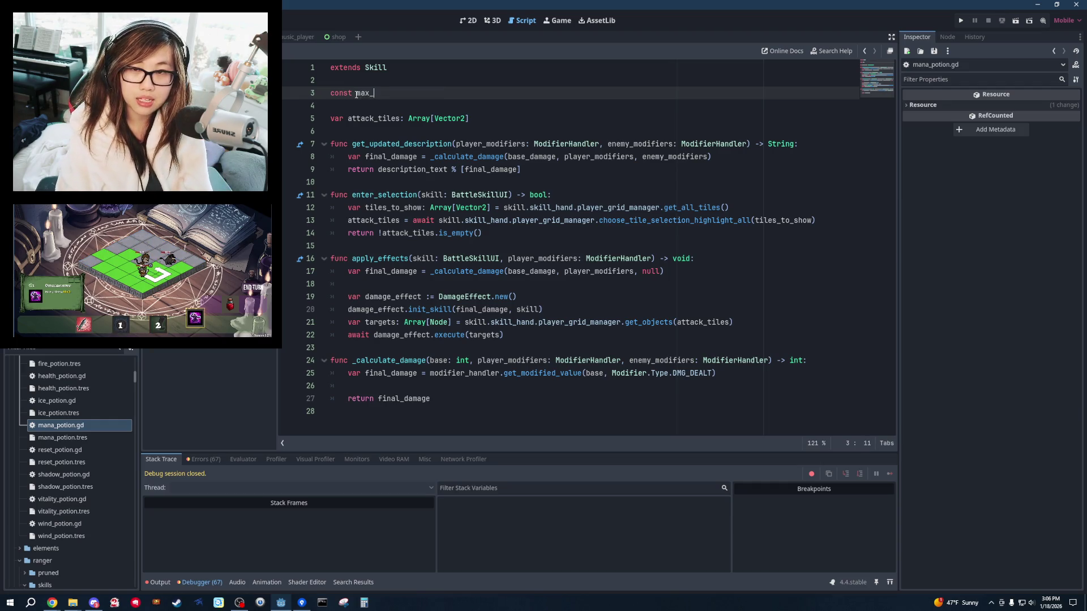
{"action": "type", "text": "le = 20"}
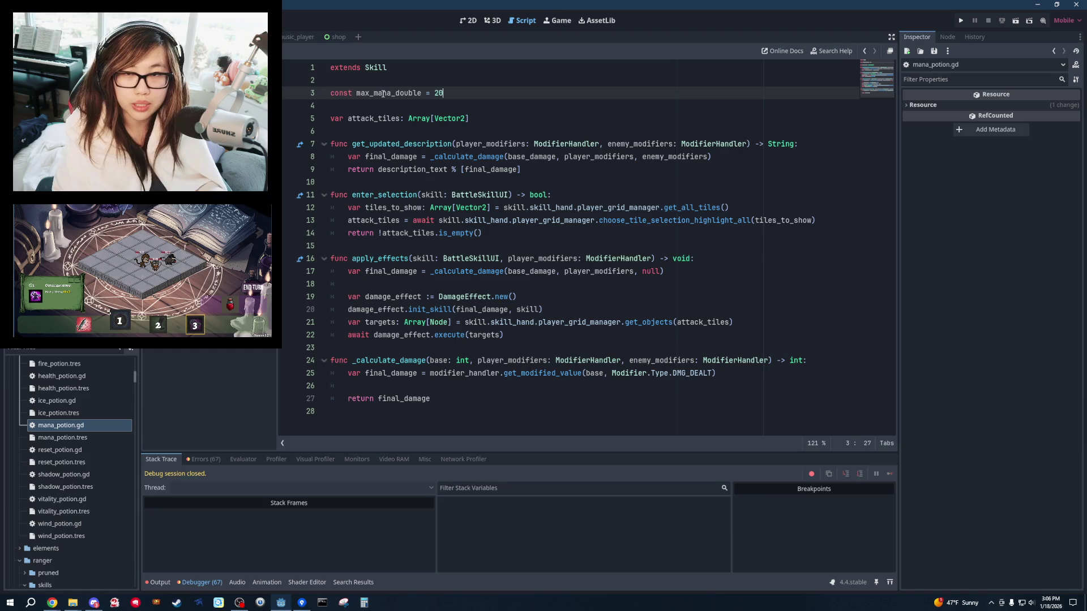
{"action": "key", "text": "Down"}
{"action": "key", "text": "Down"}
{"action": "key", "text": "shift+End"}
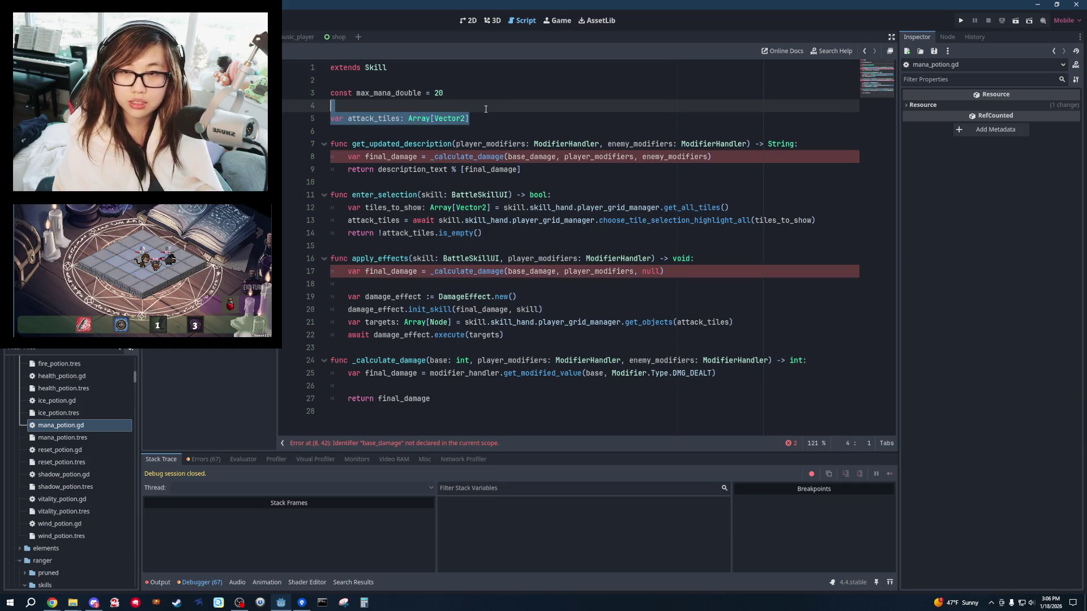
{"action": "key", "text": "BackSpace"}
{"action": "key", "text": "BackSpace"}
{"action": "key", "text": "ctrl+z"}
{"action": "key", "text": "ctrl+z"}
{"action": "key", "text": "ctrl+z"}
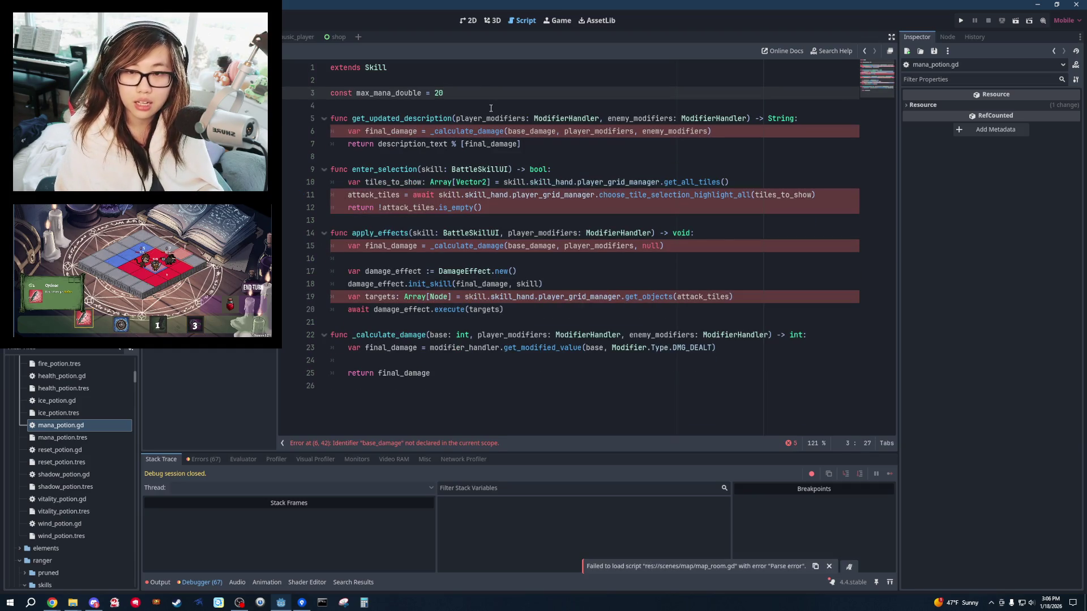
{"action": "left_click", "coordinate": [511, 131]}
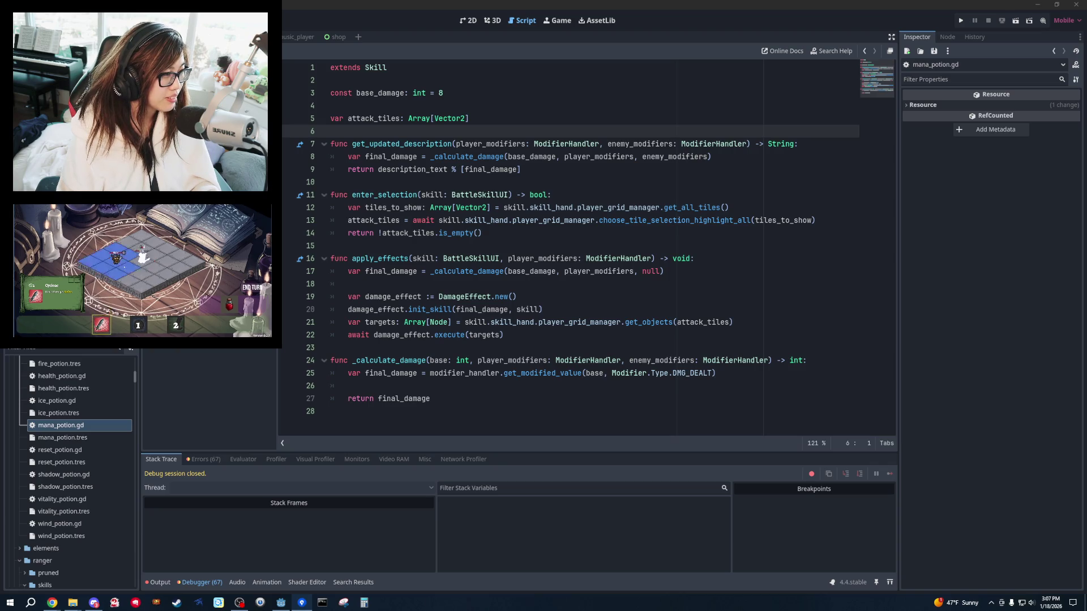
{"action": "left_click", "coordinate": [633, 258]}
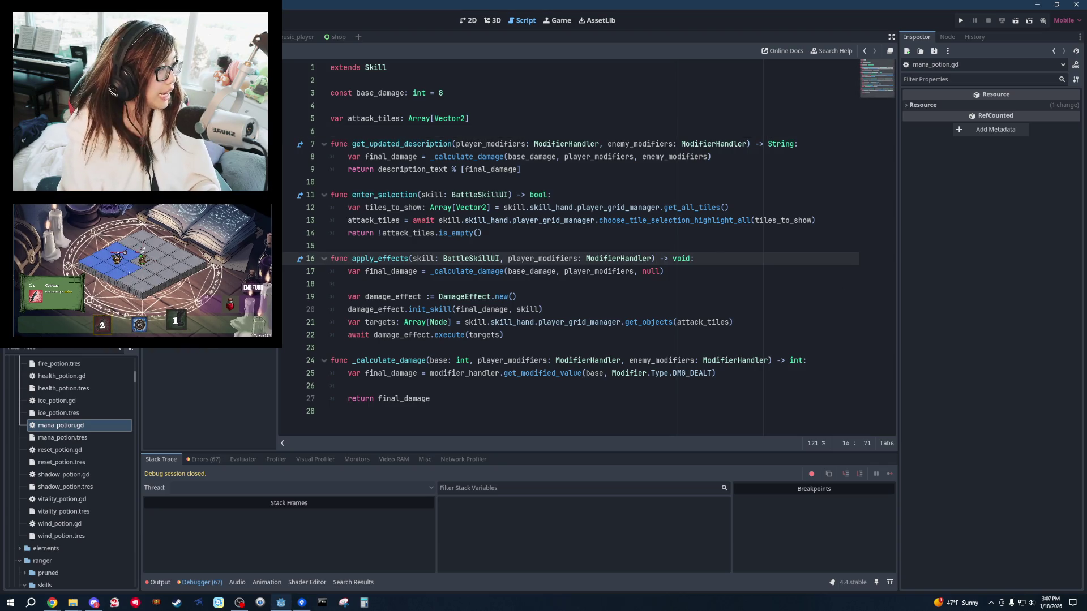
Revert to the commented version and uncomment the apply_effects header and player_spells line.
{"action": "key", "text": "ctrl+z"}
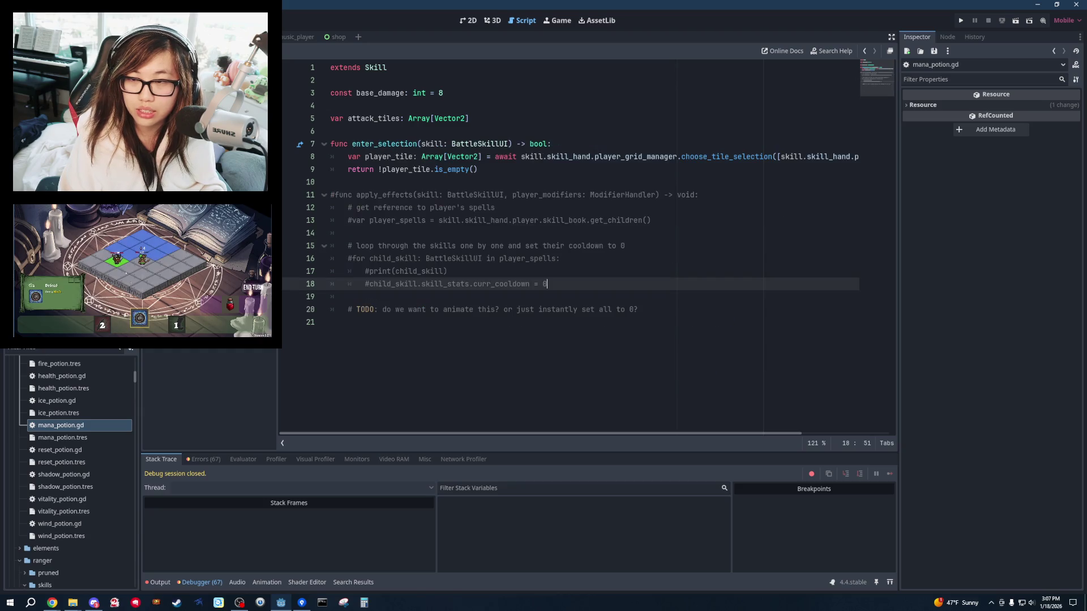
{"action": "left_click", "coordinate": [463, 220]}
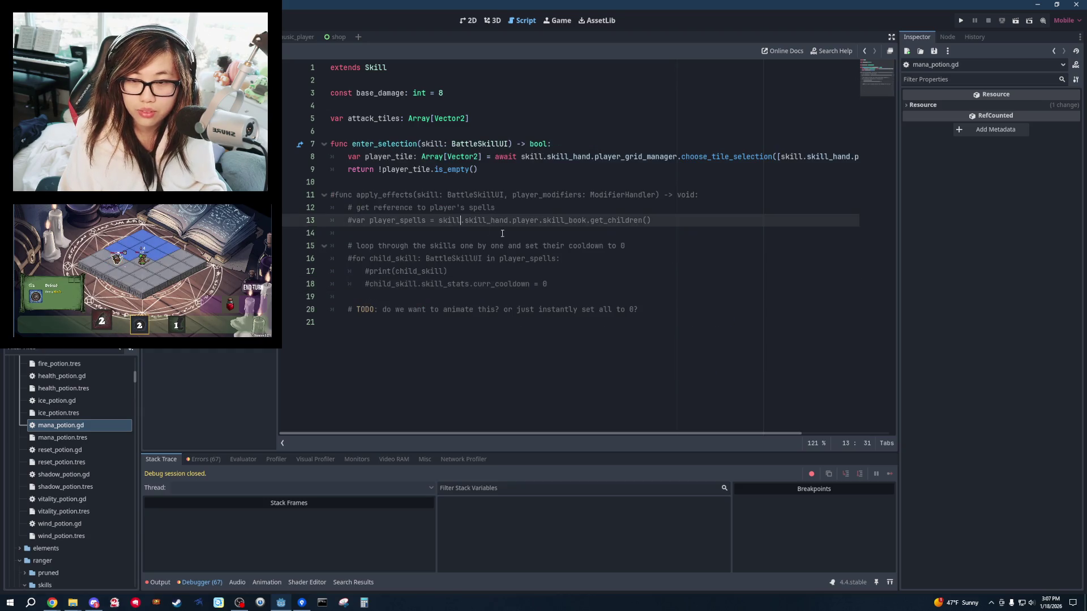
{"action": "left_click", "coordinate": [697, 194]}
{"action": "key", "text": "ctrl+k"}
{"action": "left_click", "coordinate": [673, 220]}
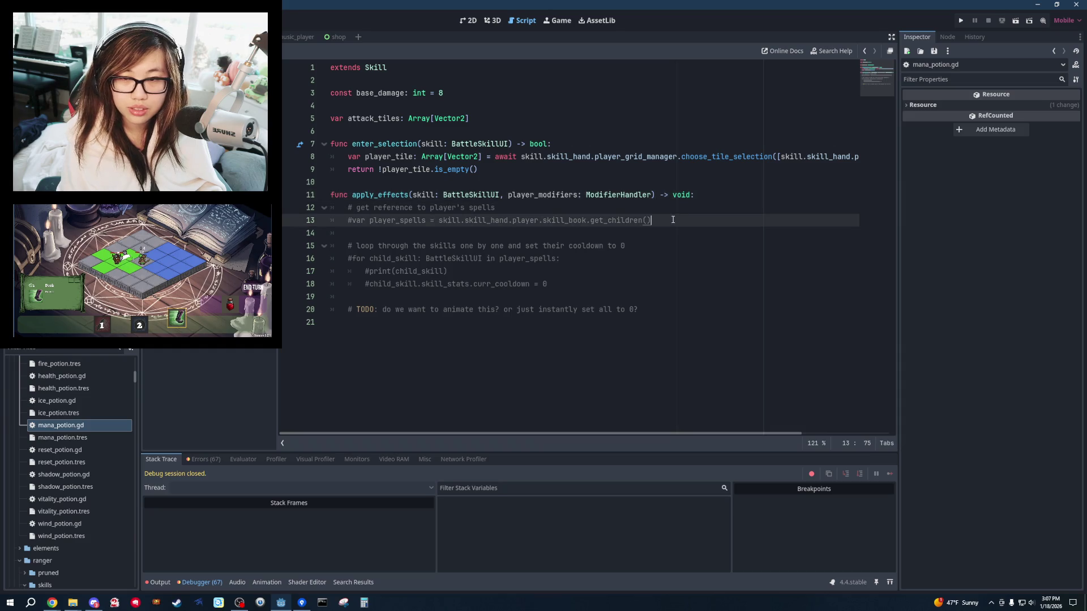
{"action": "key", "text": "ctrl+k"}
Rewrite the player_spells expression to start with skill.skill_hand.
{"action": "mouse_move", "coordinate": [673, 220]}
{"action": "left_mouse_down"}
{"action": "mouse_move", "coordinate": [555, 235]}
{"action": "mouse_move", "coordinate": [436, 220]}
{"action": "left_mouse_up"}
{"action": "type", "text": "s"}
{"action": "key", "text": "BackSpace"}
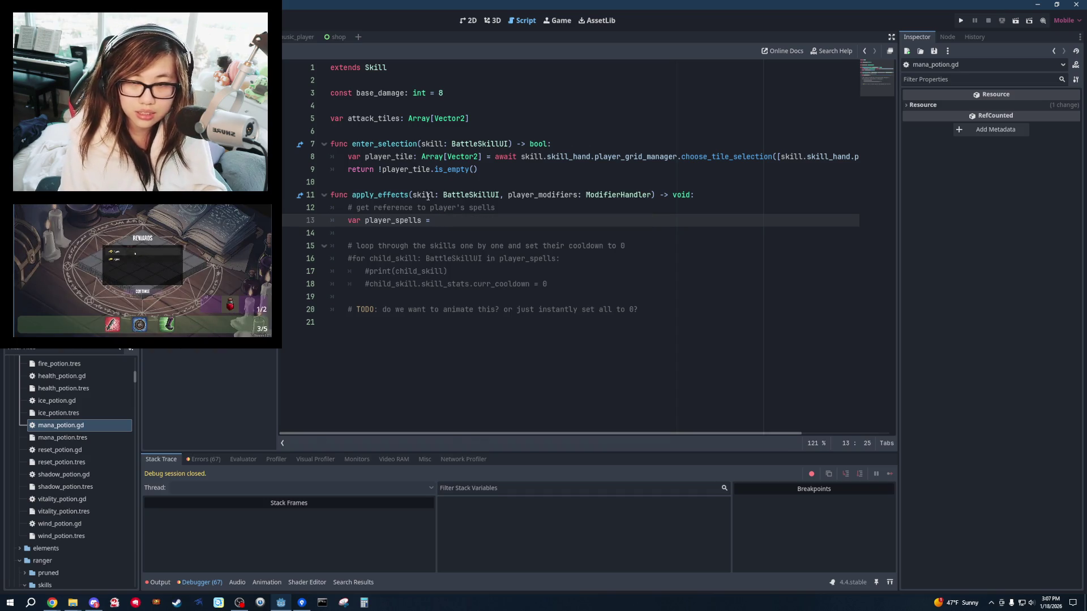
{"action": "type", "text": "skill.skil"}
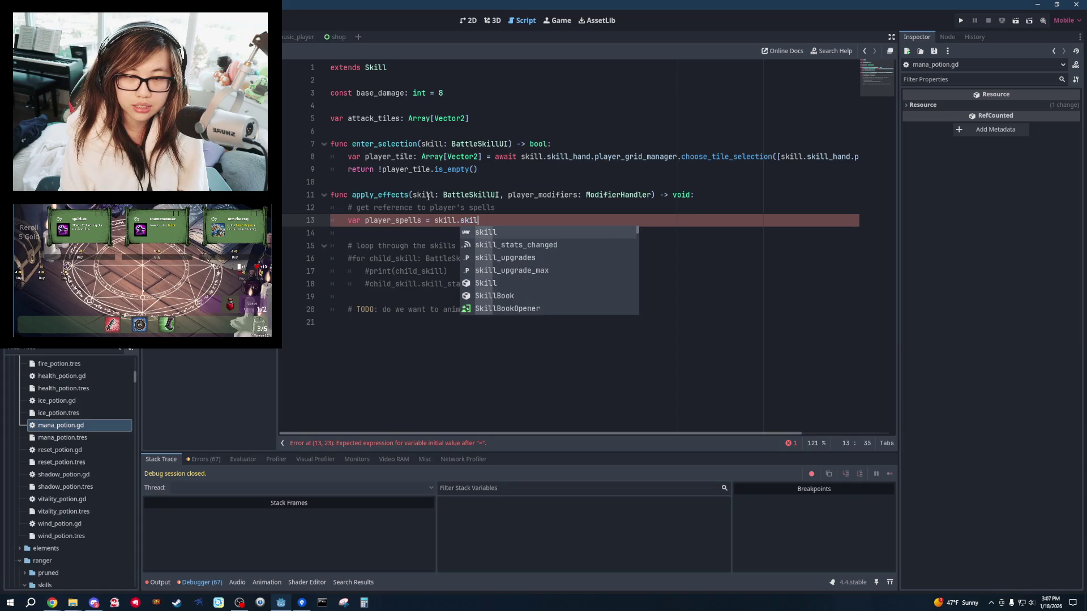
{"action": "type", "text": "l_ha"}
{"action": "key", "text": "BackSpace"}
{"action": "key", "text": "BackSpace"}
{"action": "key", "text": "BackSpace"}
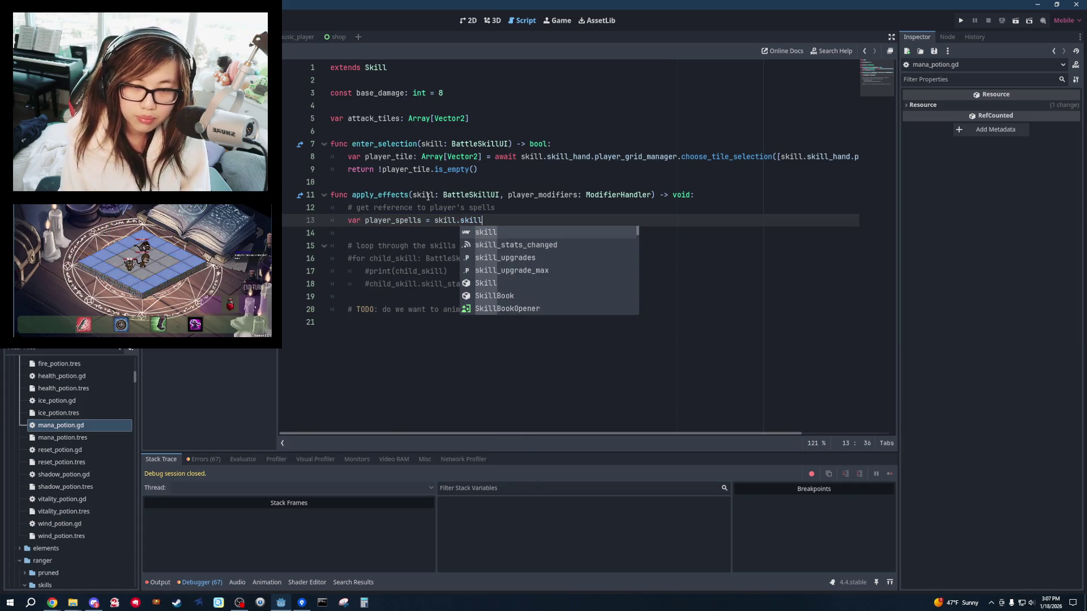
{"action": "scroll", "coordinate": [532, 252], "scroll_direction": "down", "scroll_amount": 10}
{"action": "scroll", "coordinate": [536, 252], "scroll_direction": "up", "scroll_amount": 10}
{"action": "double_click", "coordinate": [471, 221]}
{"action": "key", "text": "BackSpace"}
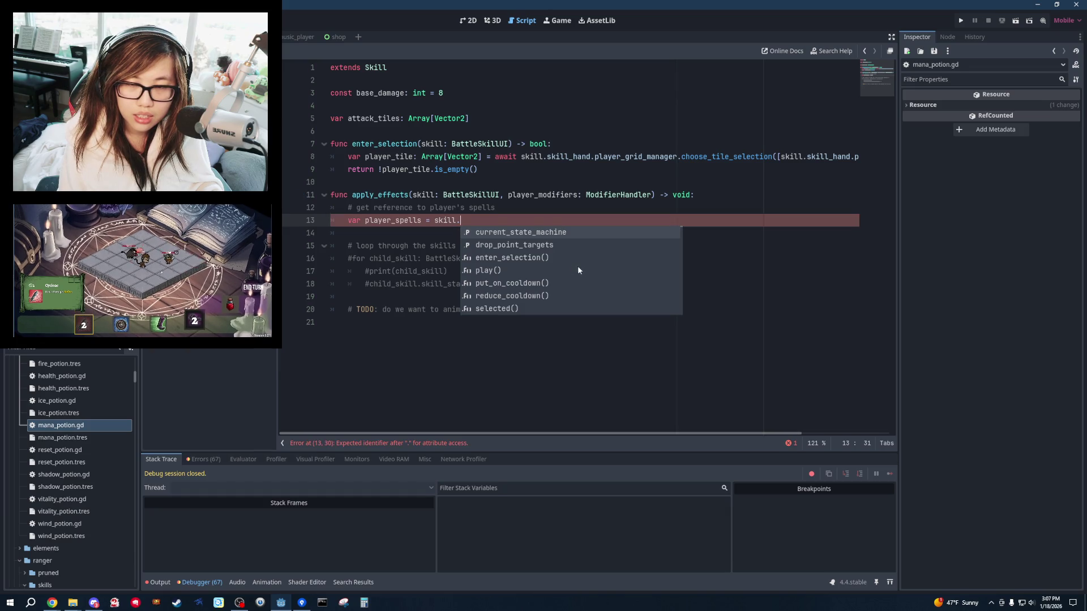
{"action": "type", "text": "skill_h"}
{"action": "key", "text": "Return"}
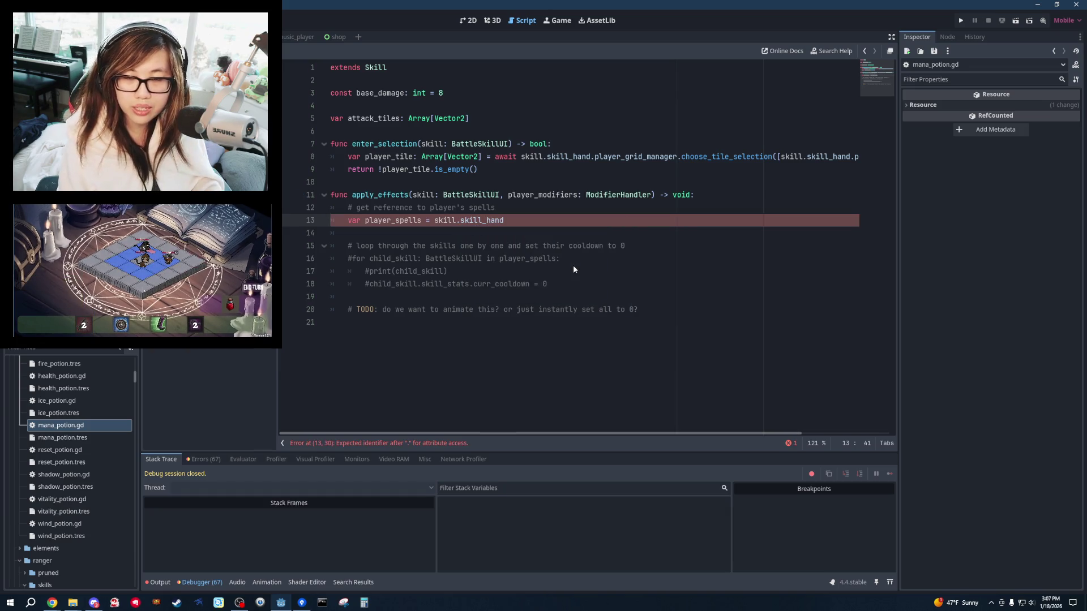
{"action": "type", "text": "."}
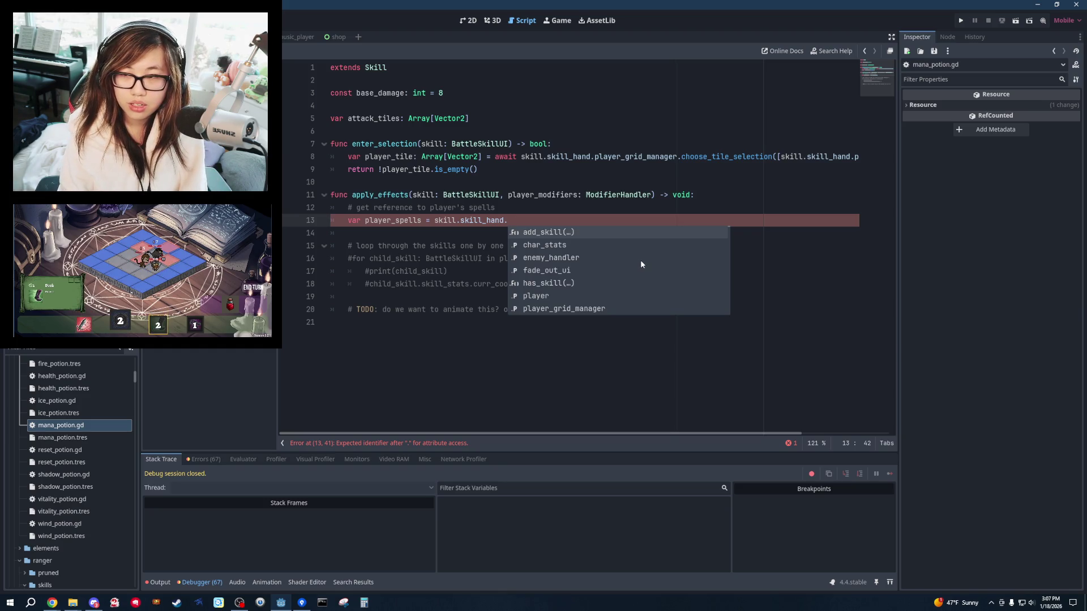
Try a battle member after skill_hand, then go to skill_hand's definition in battle_skill_ui.gd.
{"action": "type", "text": "battle"}
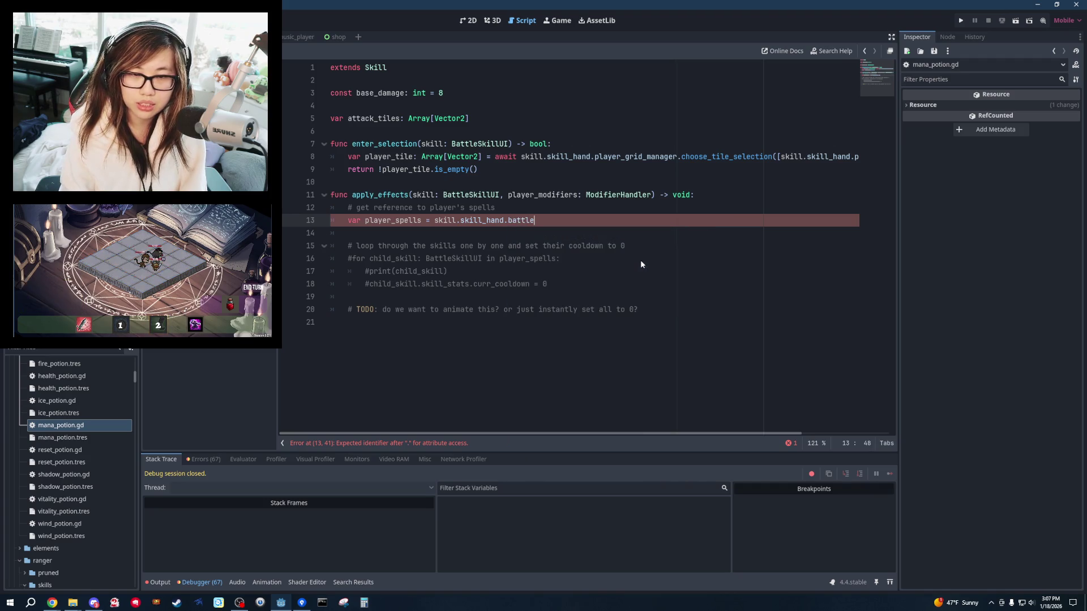
{"action": "key", "text": "BackSpace"}
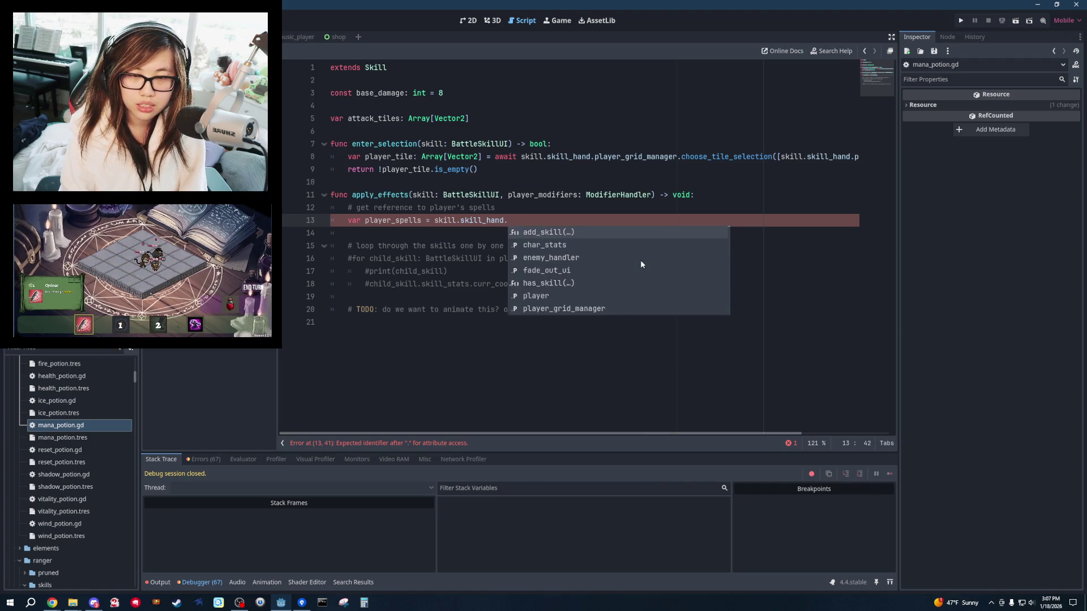
{"action": "type", "text": "batt"}
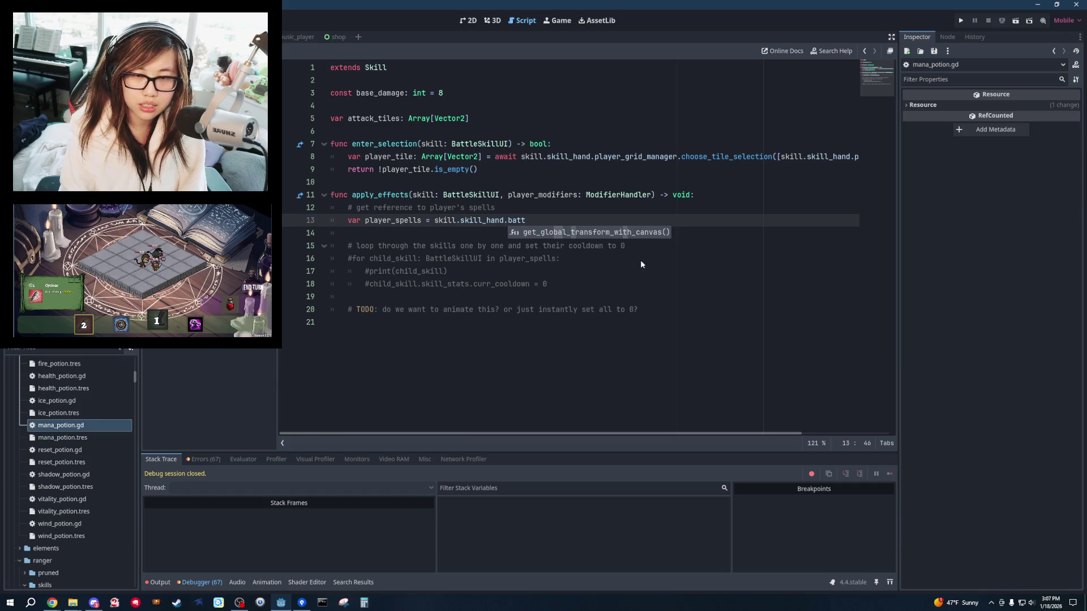
{"action": "key", "text": "BackSpace"}
{"action": "key", "text": "BackSpace"}
{"action": "key", "text": "BackSpace"}
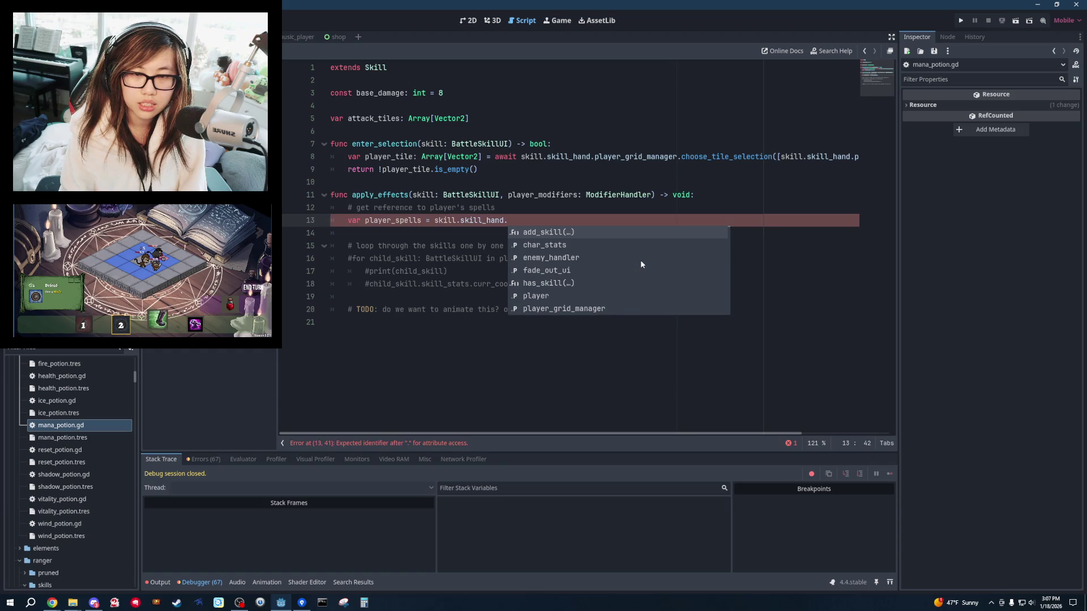
{"action": "left_click", "coordinate": [482, 220], "text": "ctrl"}
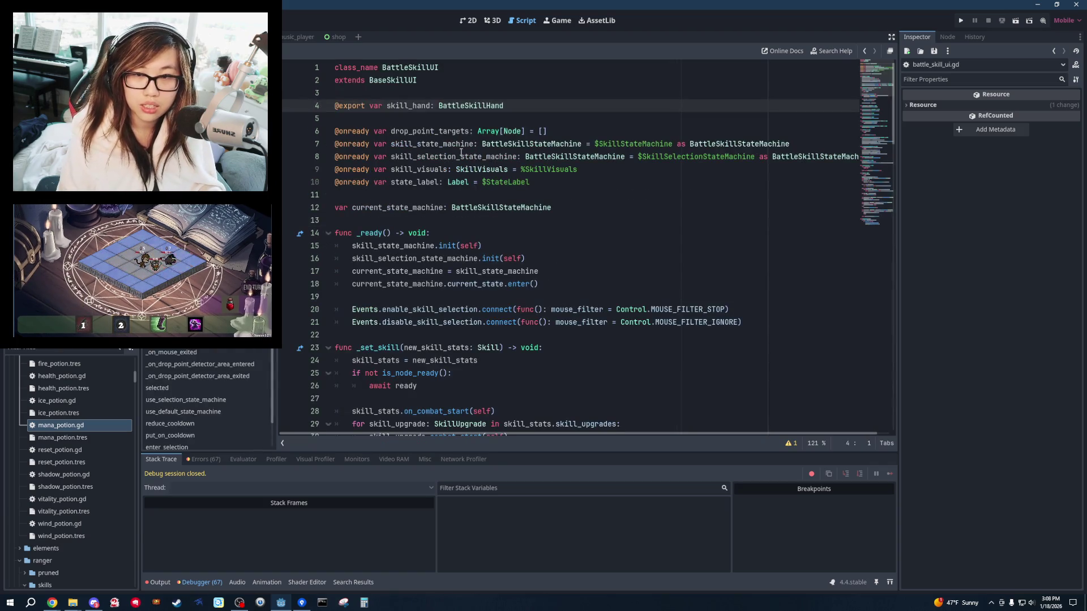
Look up where skill_book is declared and used in the BattleSkillHand class.
{"action": "left_click", "coordinate": [487, 107], "text": "ctrl"}
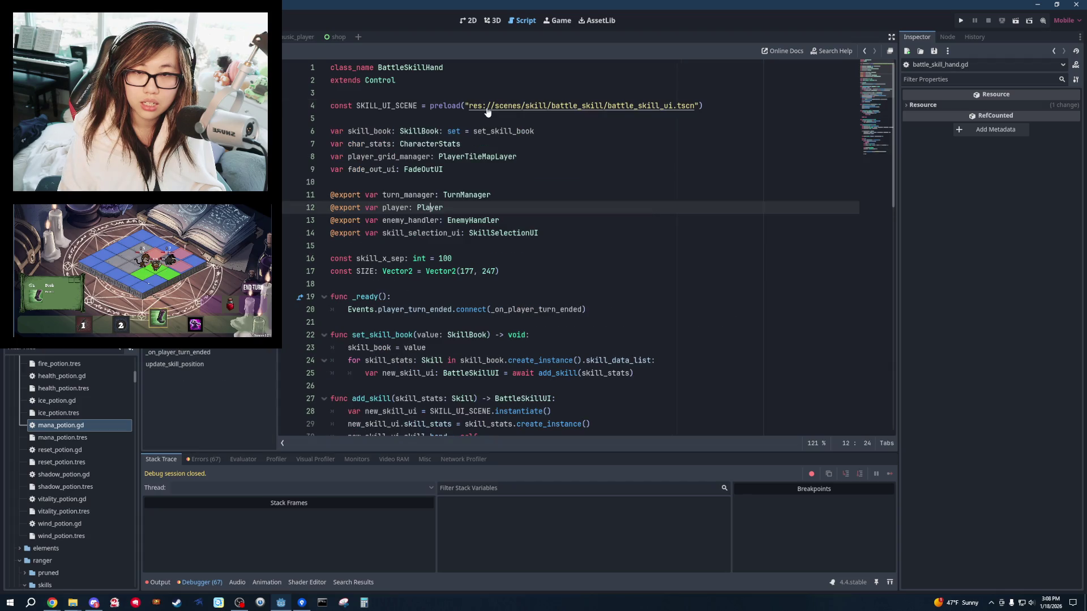
{"action": "double_click", "coordinate": [372, 135]}
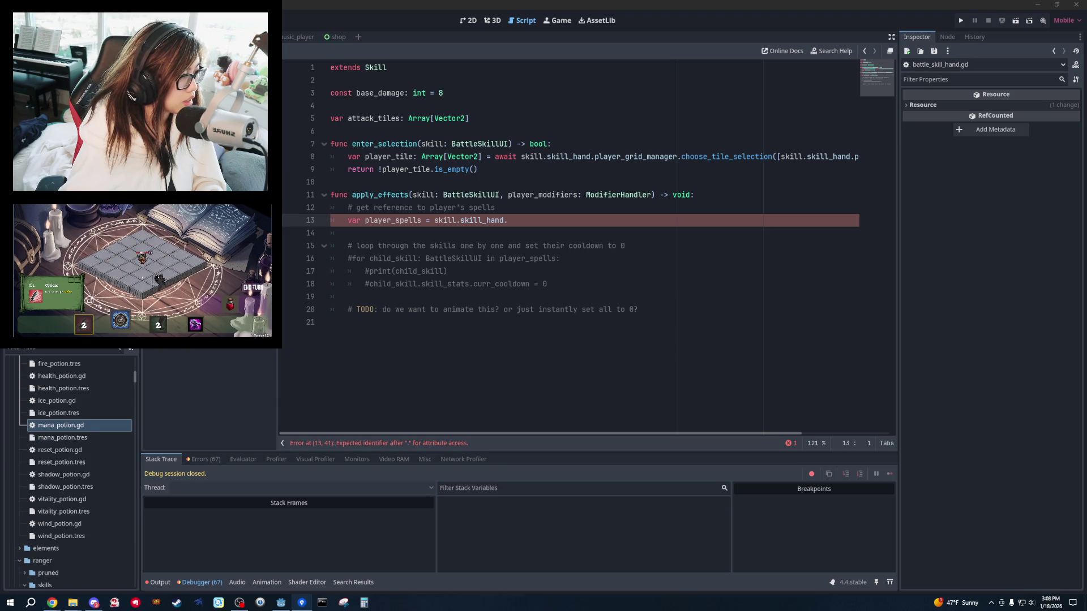
Undo line 13's edits back to the commented-out apply_effects block and save mana_potion.gd.
{"action": "type", "text": "b"}
{"action": "key", "text": "ctrl+z"}
{"action": "key", "text": "ctrl+z"}
{"action": "key", "text": "ctrl+z"}
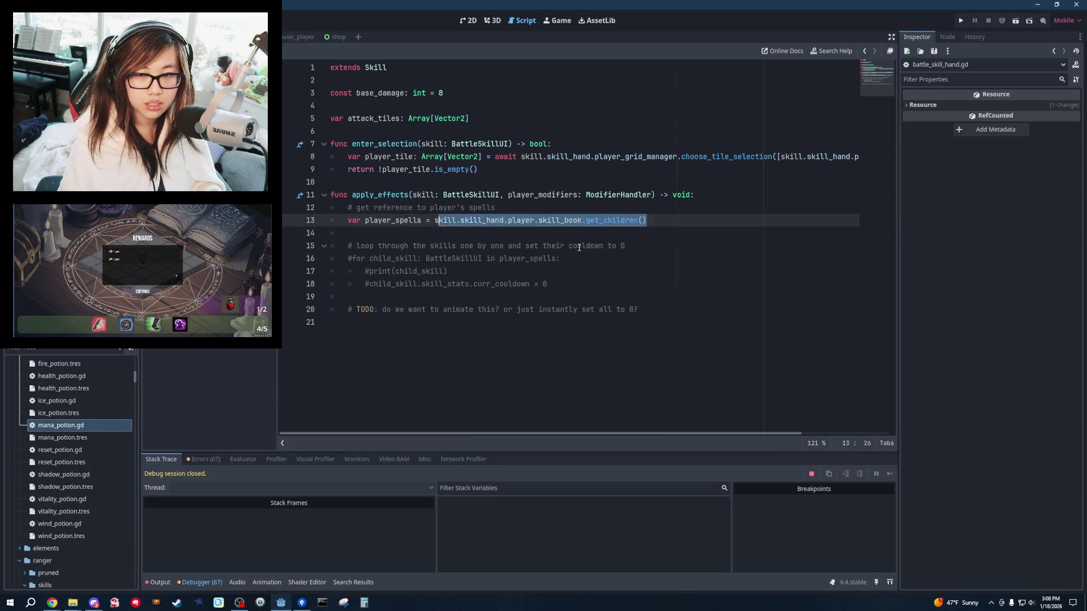
{"action": "key", "text": "ctrl+y"}
{"action": "key", "text": "ctrl+y"}
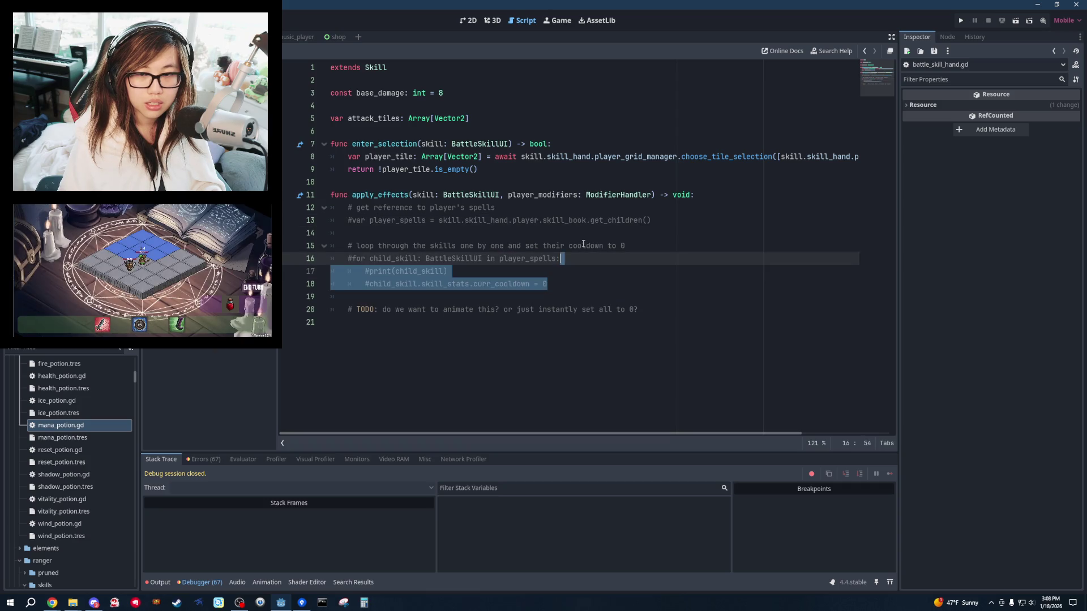
{"action": "left_click", "coordinate": [607, 246]}
{"action": "key", "text": "ctrl+s"}
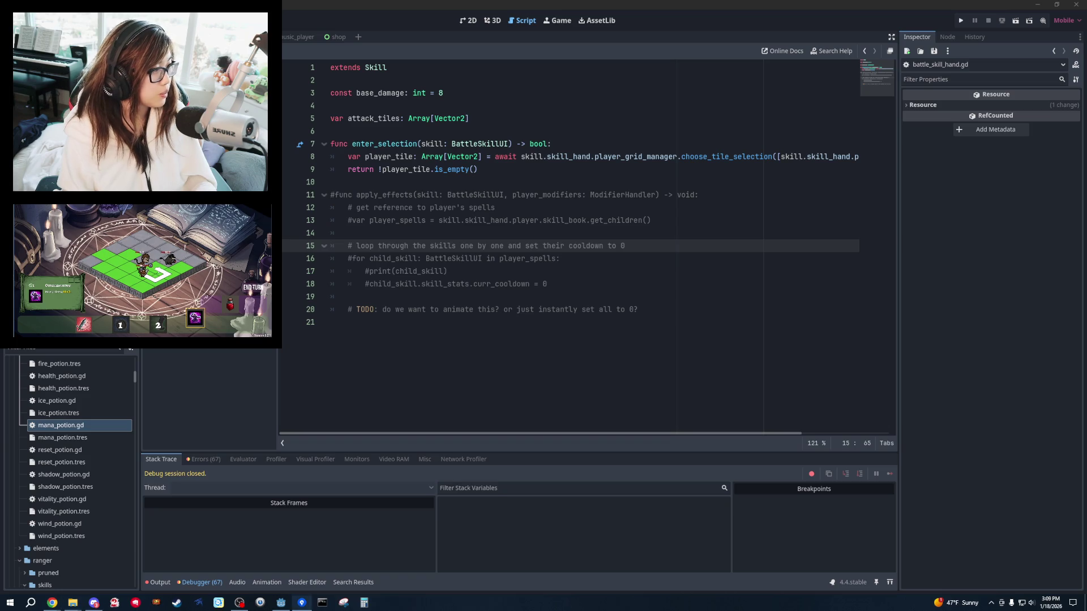
Reload the changed scripts and scenes from disk and reopen the Elyrea project from the Project Manager.
{"action": "left_click", "coordinate": [646, 221]}
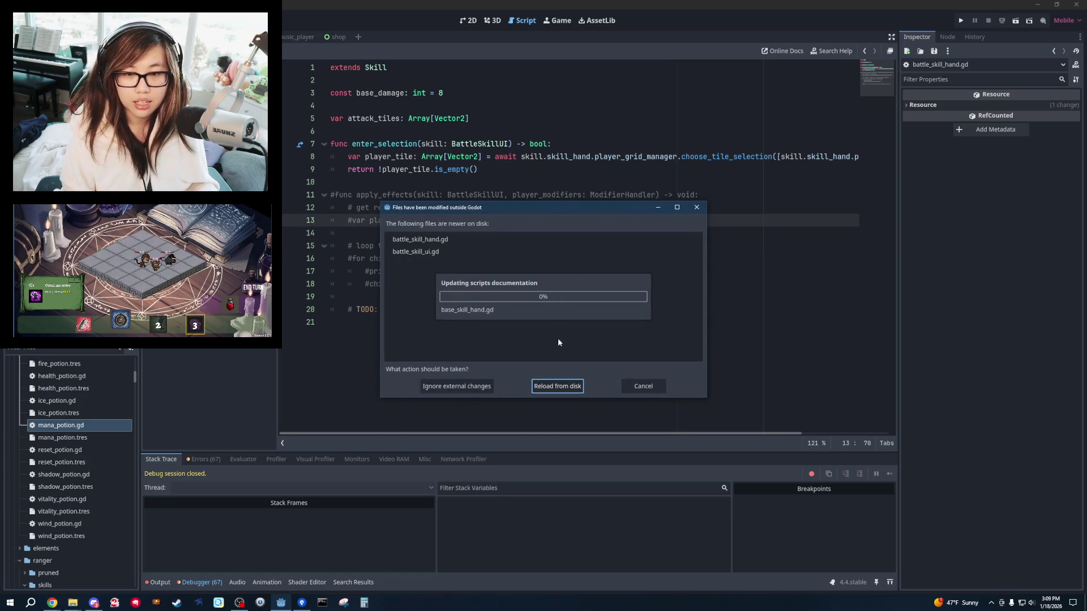
{"action": "left_click", "coordinate": [544, 386]}
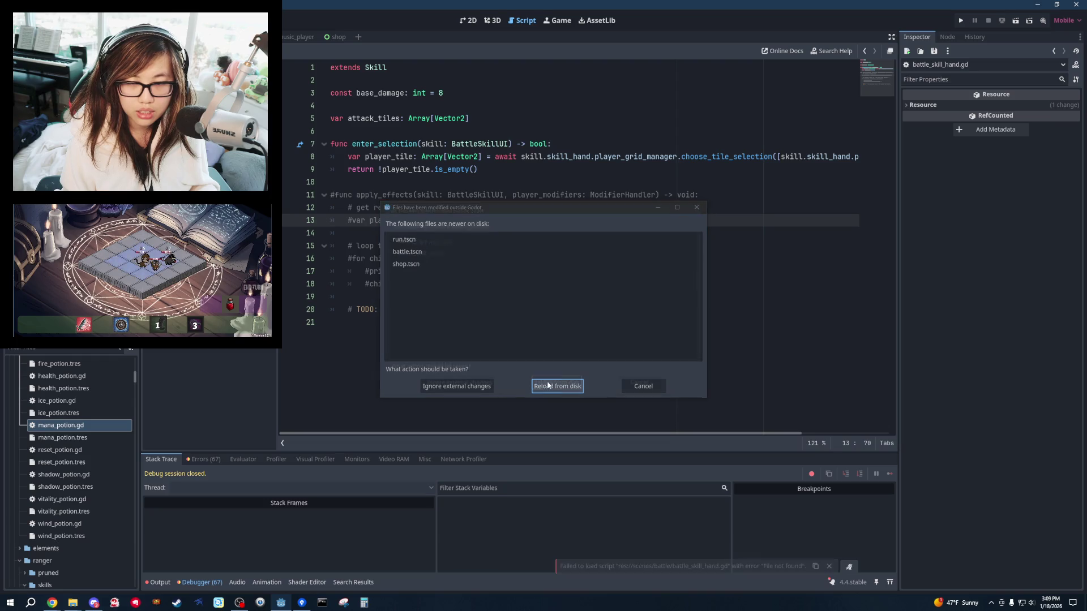
{"action": "left_click", "coordinate": [545, 385]}
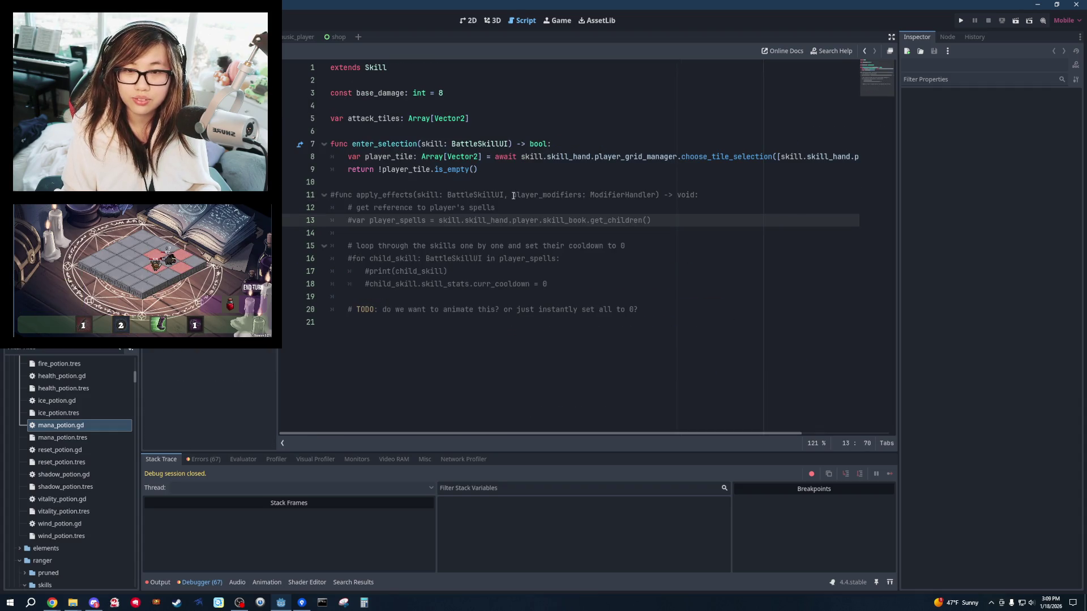
{"action": "left_click", "coordinate": [514, 195]}
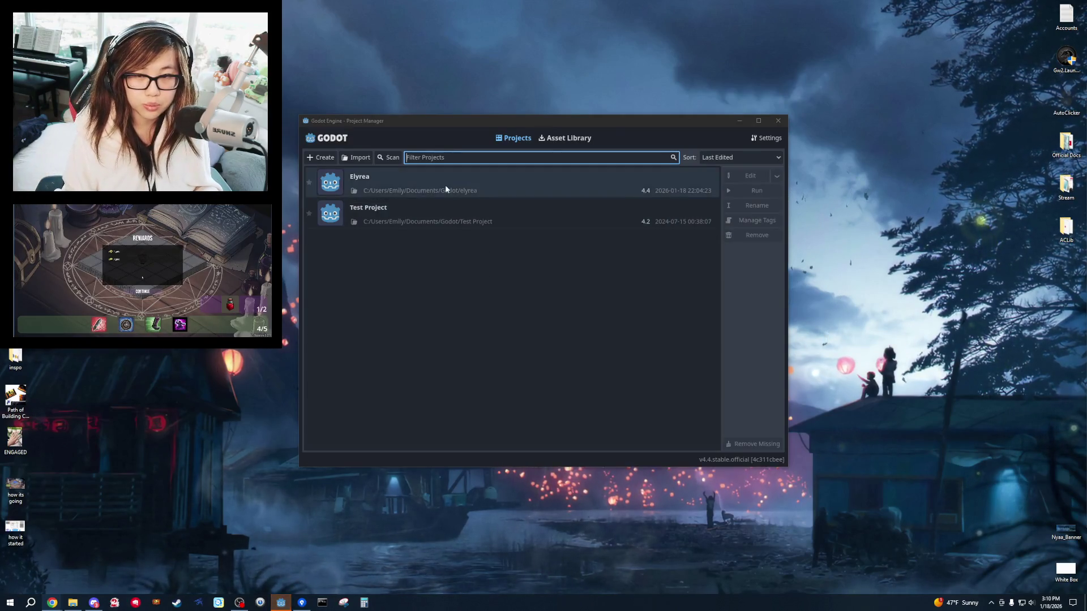
{"action": "double_click", "coordinate": [446, 189]}
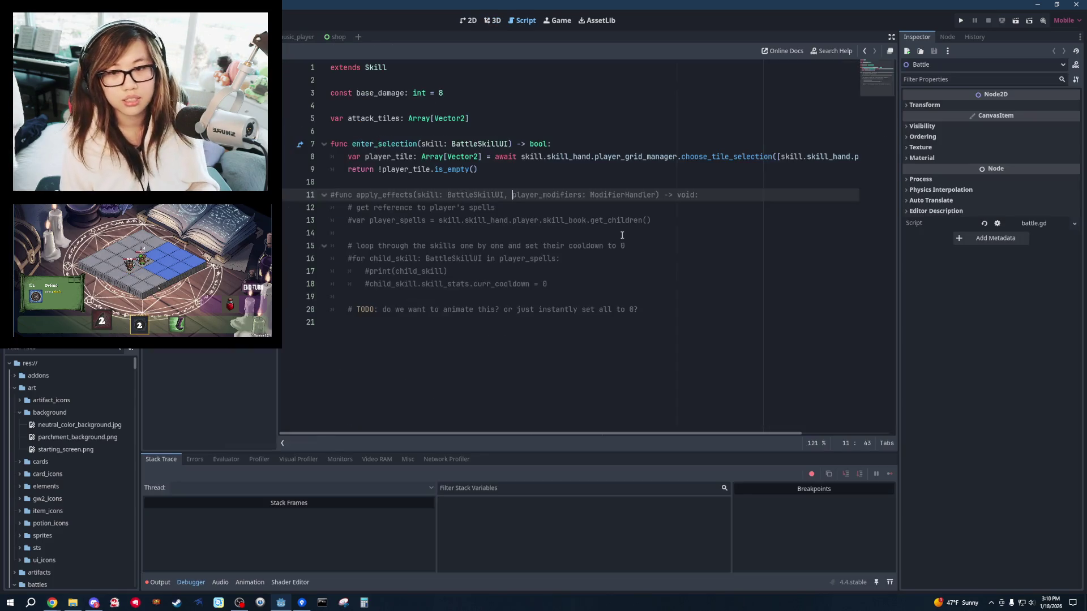
{"action": "left_click", "coordinate": [622, 235]}
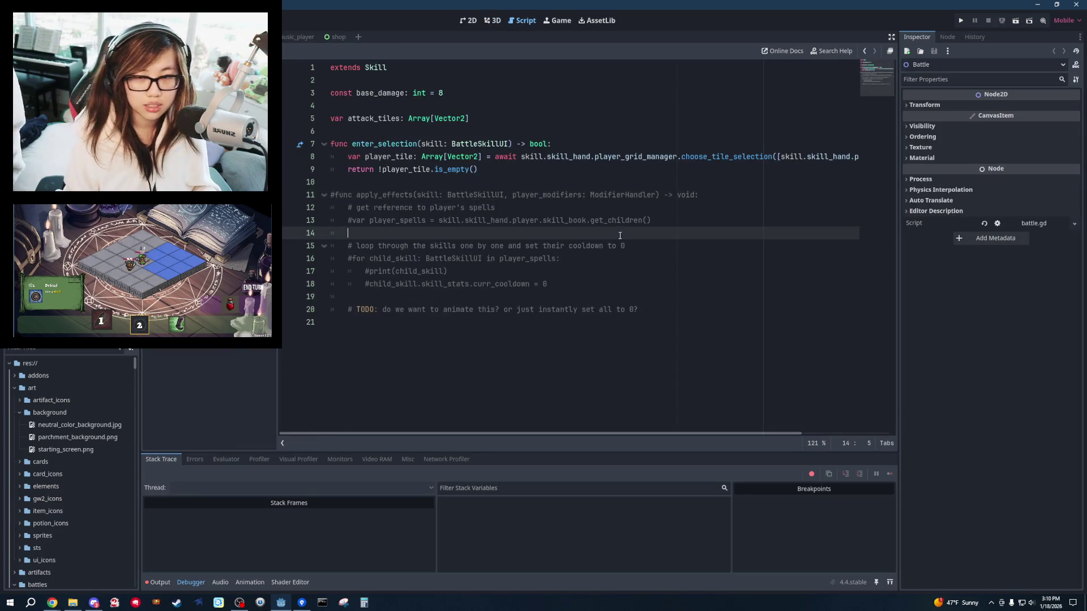
Uncomment the apply_effects header and set player_spells to skill.skill_hand.battle_skill_hand.
{"action": "left_click", "coordinate": [720, 194]}
{"action": "key", "text": "ctrl+k"}
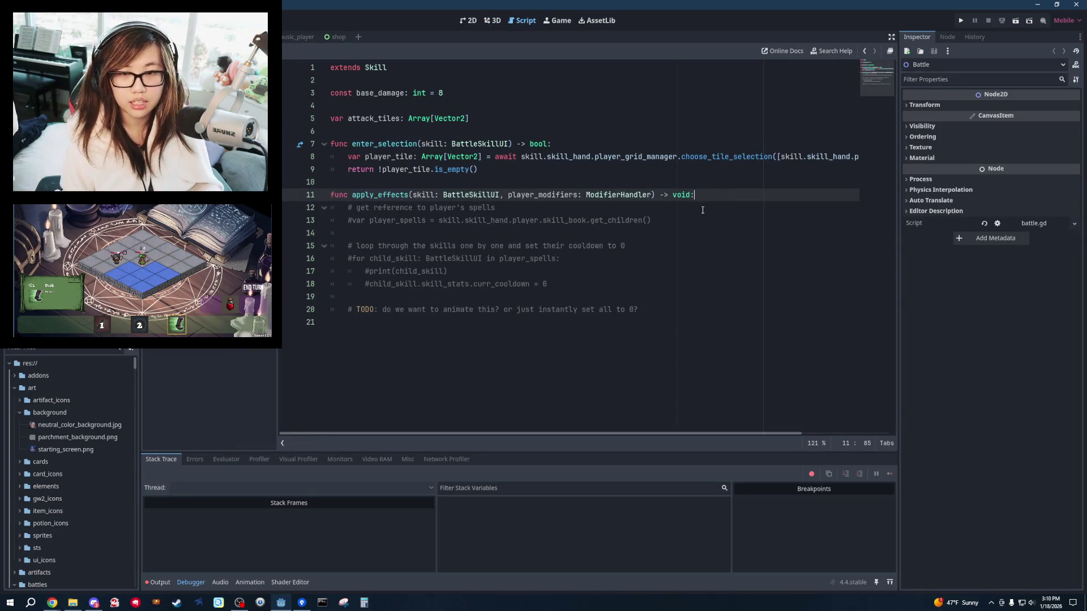
{"action": "key", "text": "Down"}
{"action": "key", "text": "Down"}
{"action": "key", "text": "ctrl+k"}
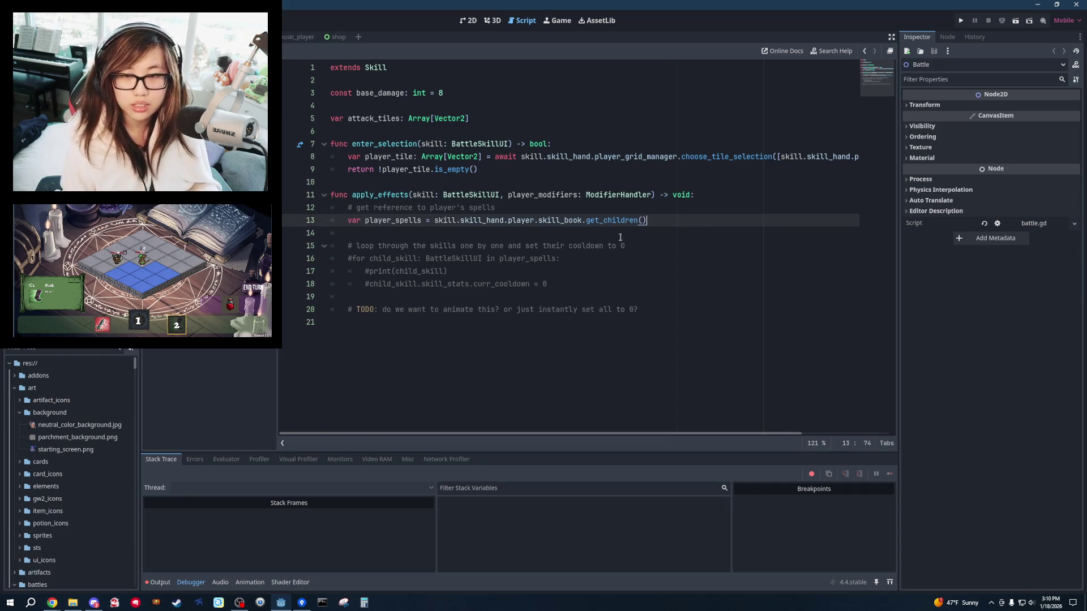
{"action": "left_click_drag", "start_coordinate": [651, 221], "coordinate": [434, 222]}
{"action": "type", "text": "sk"}
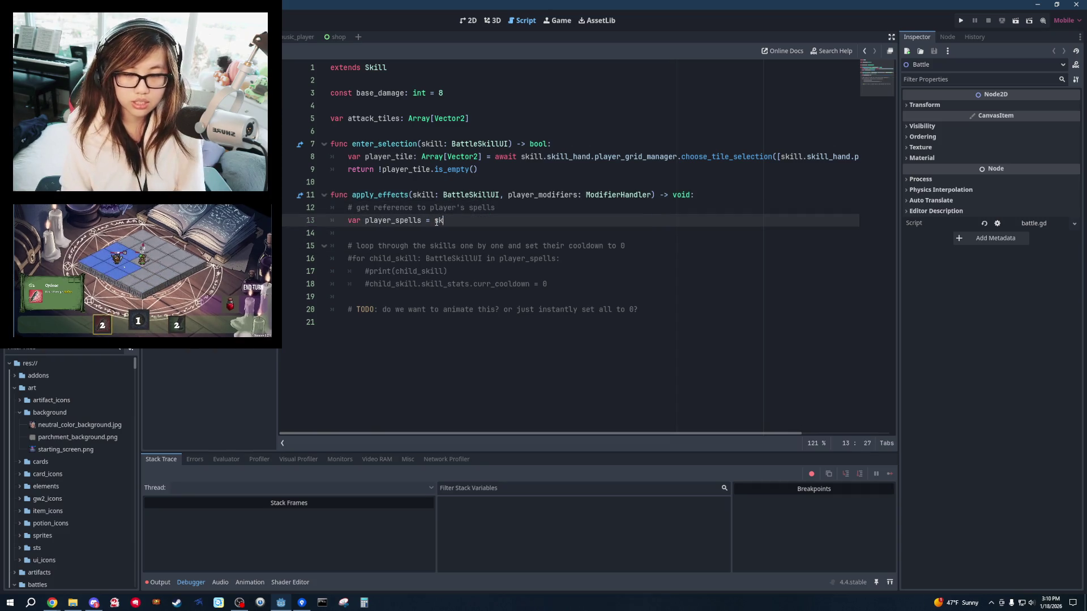
{"action": "type", "text": "ill.skill_hand."}
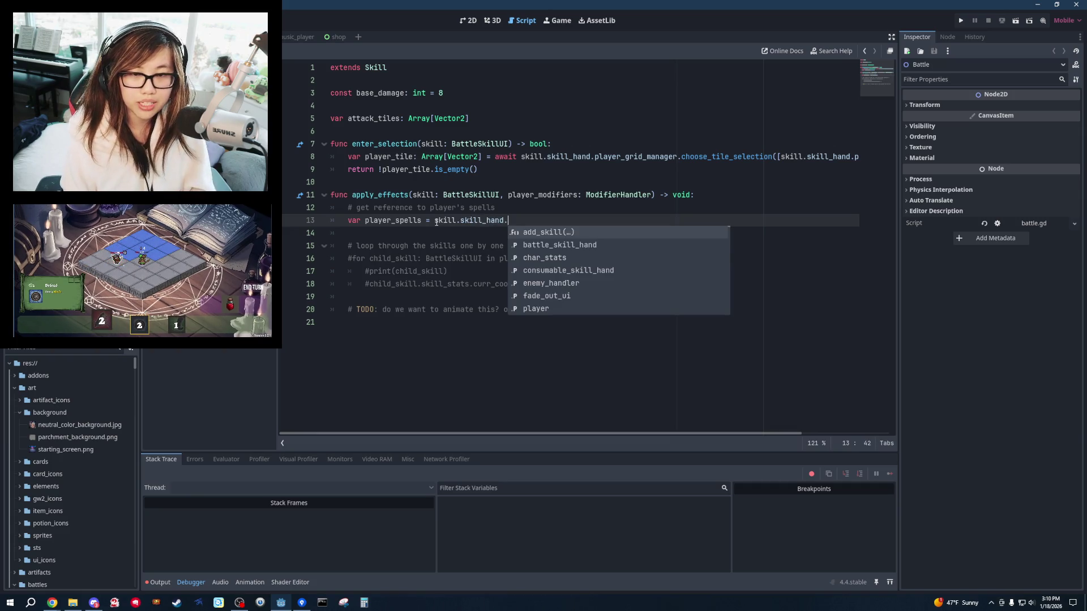
{"action": "key", "text": "Down"}
{"action": "key", "text": "Return"}
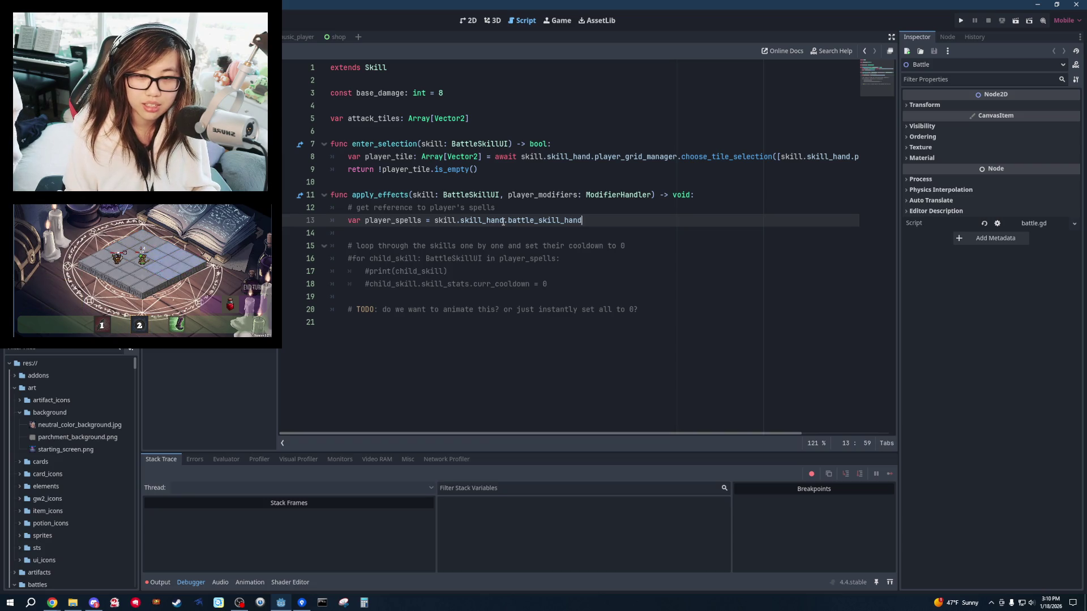
{"action": "key", "text": "Left"}
{"action": "key", "text": "Left"}
{"action": "key", "text": "Left"}
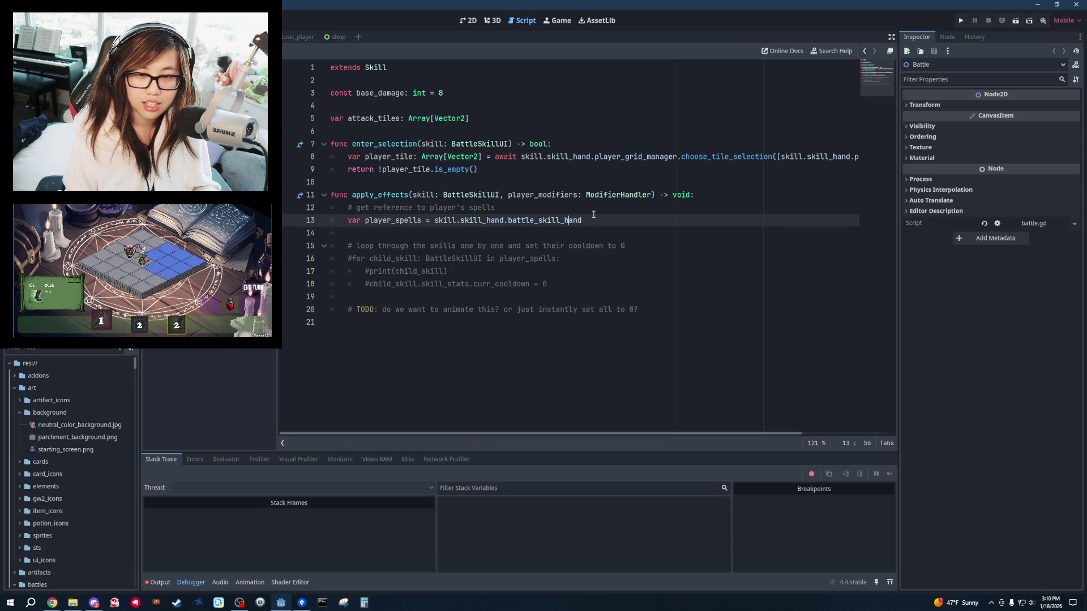
Uncomment the cooldown-reset loop on lines 16–18 and run the game.
{"action": "left_click_drag", "start_coordinate": [566, 285], "coordinate": [496, 260]}
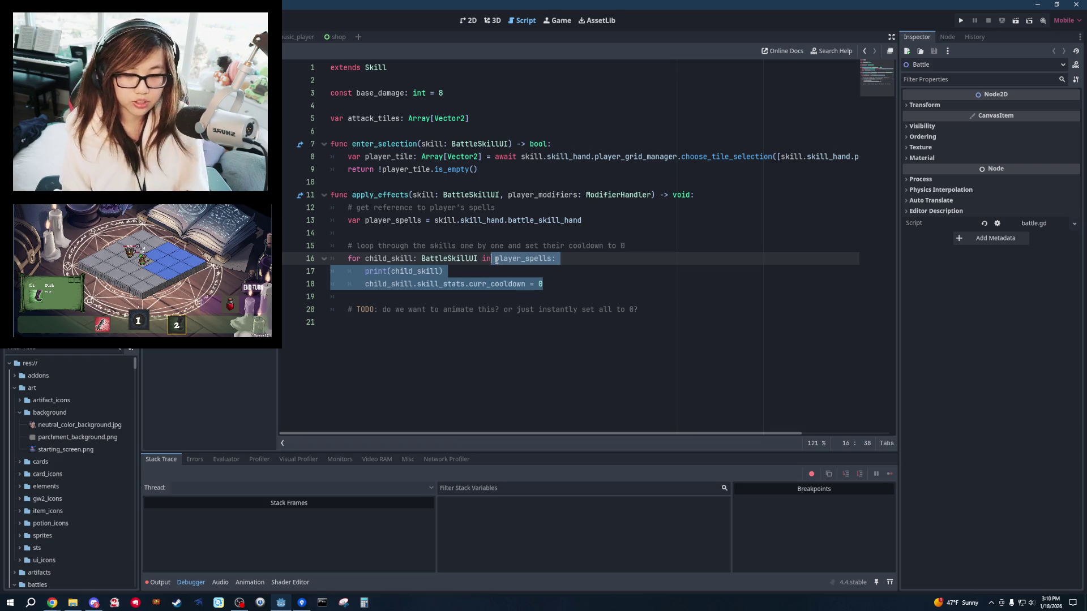
{"action": "key", "text": "ctrl+k"}
{"action": "left_click", "coordinate": [421, 221]}
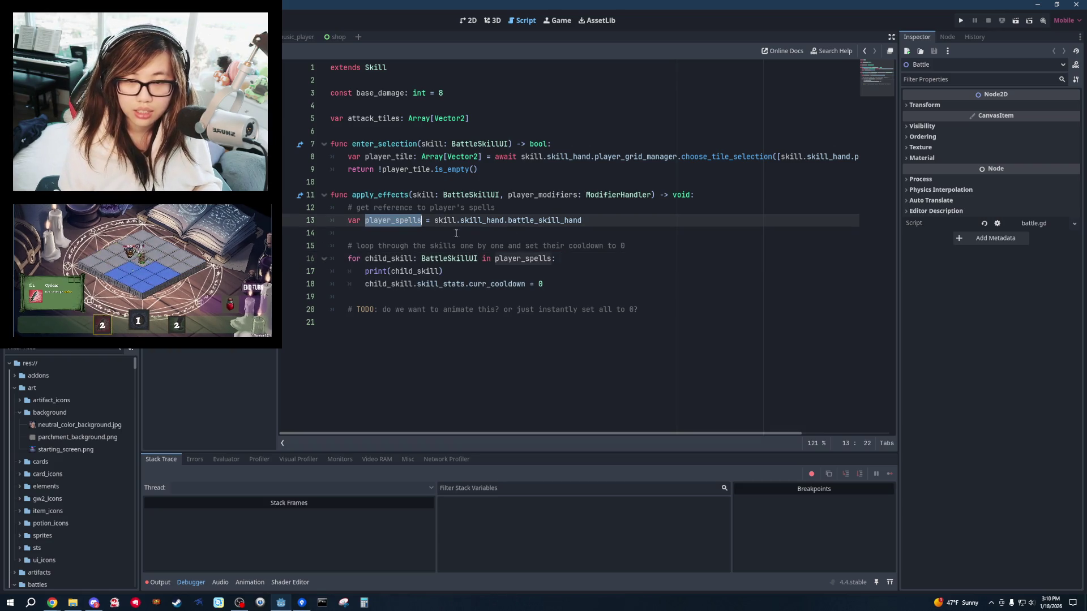
{"action": "double_click", "coordinate": [498, 284]}
{"action": "left_click", "coordinate": [447, 271]}
{"action": "left_click", "coordinate": [1015, 17]}
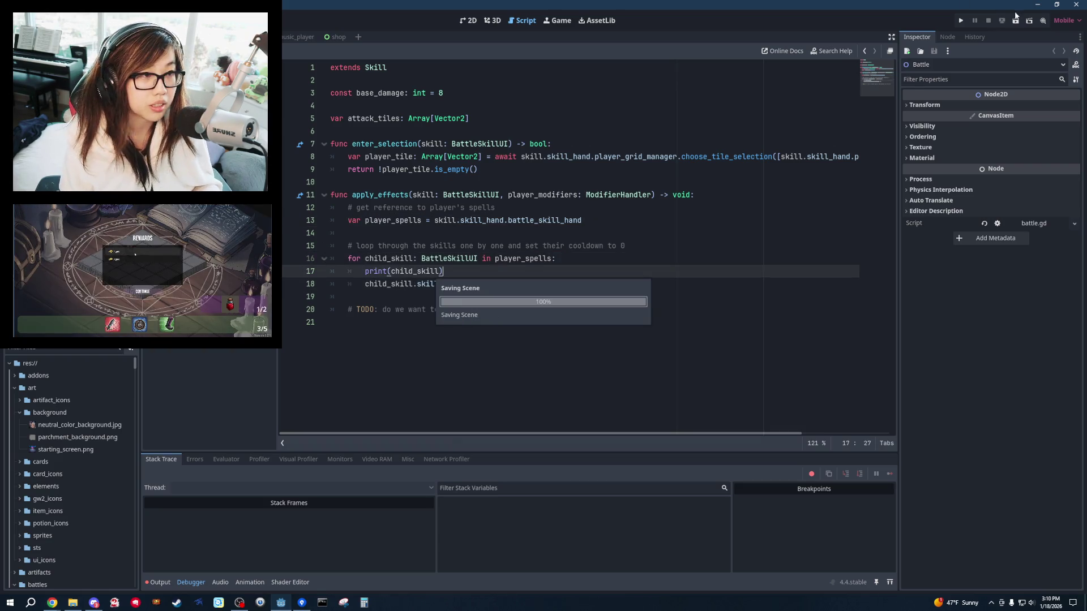
Launch the game and start a new run as the Warrior.
{"action": "left_click", "coordinate": [960, 21]}
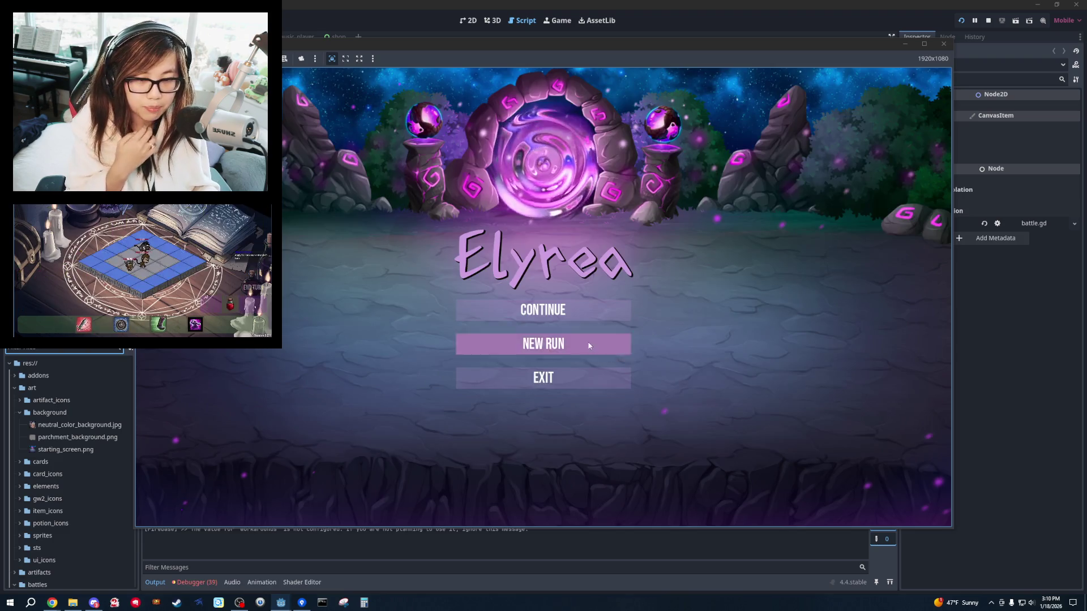
{"action": "left_click", "coordinate": [510, 343]}
{"action": "left_click", "coordinate": [469, 399]}
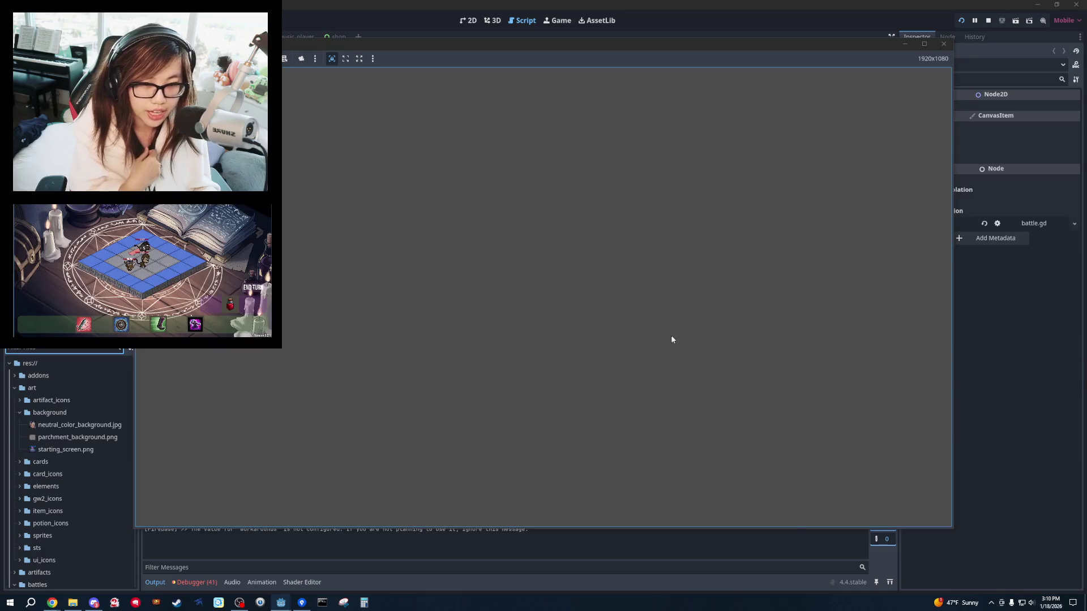
{"action": "scroll", "coordinate": [564, 298], "scroll_direction": "up", "scroll_amount": 3}
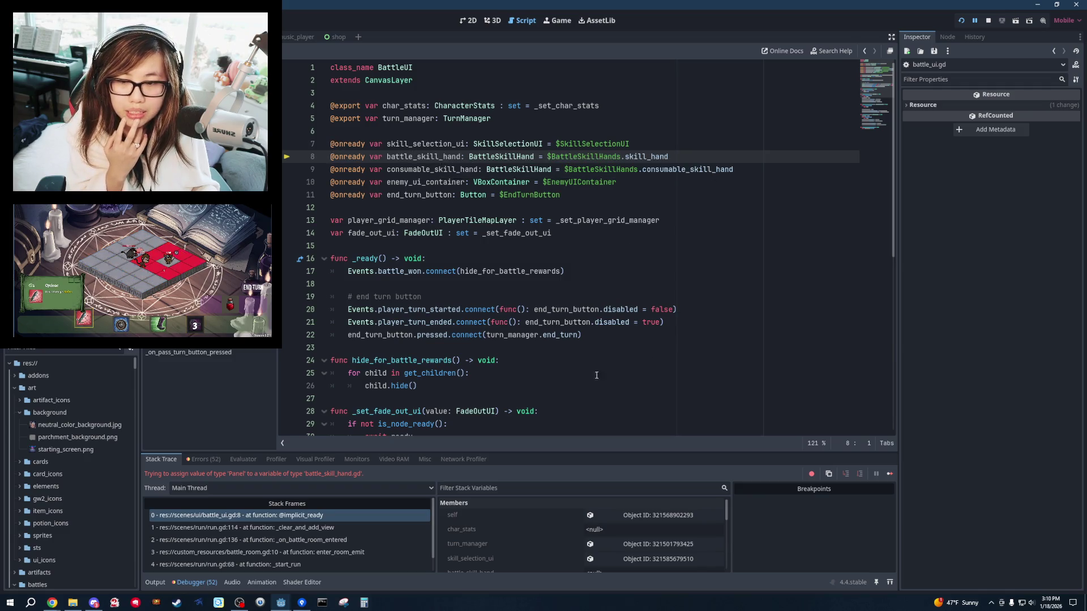
Restart, begin another Warrior run, and enlarge the debugger to read the battle_ui.gd type error.
{"action": "left_click", "coordinate": [989, 21]}
{"action": "left_click", "coordinate": [961, 20]}
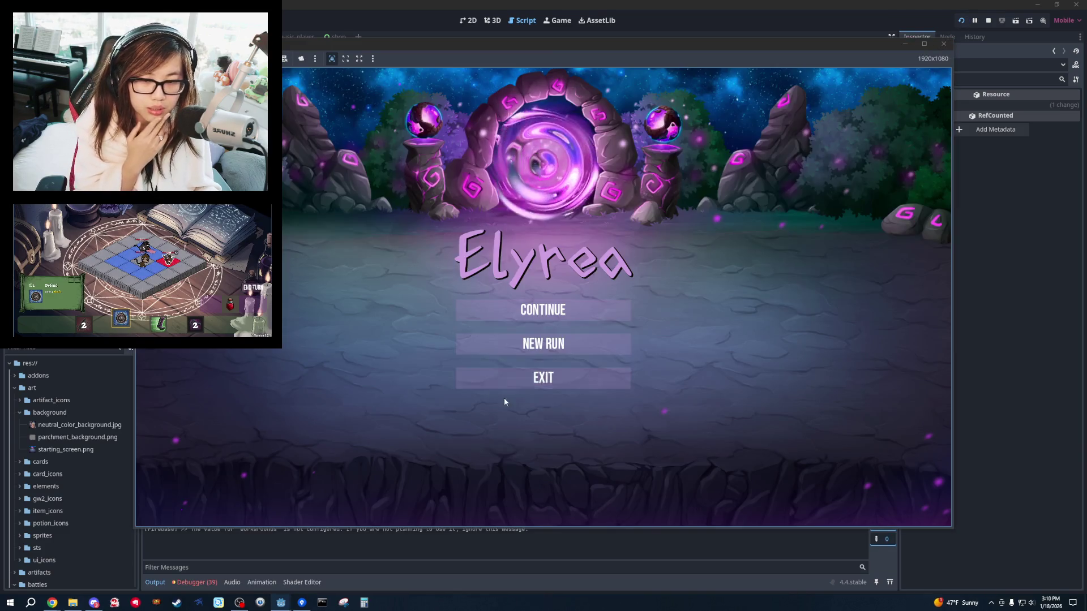
{"action": "left_click", "coordinate": [501, 344]}
{"action": "left_click", "coordinate": [919, 508]}
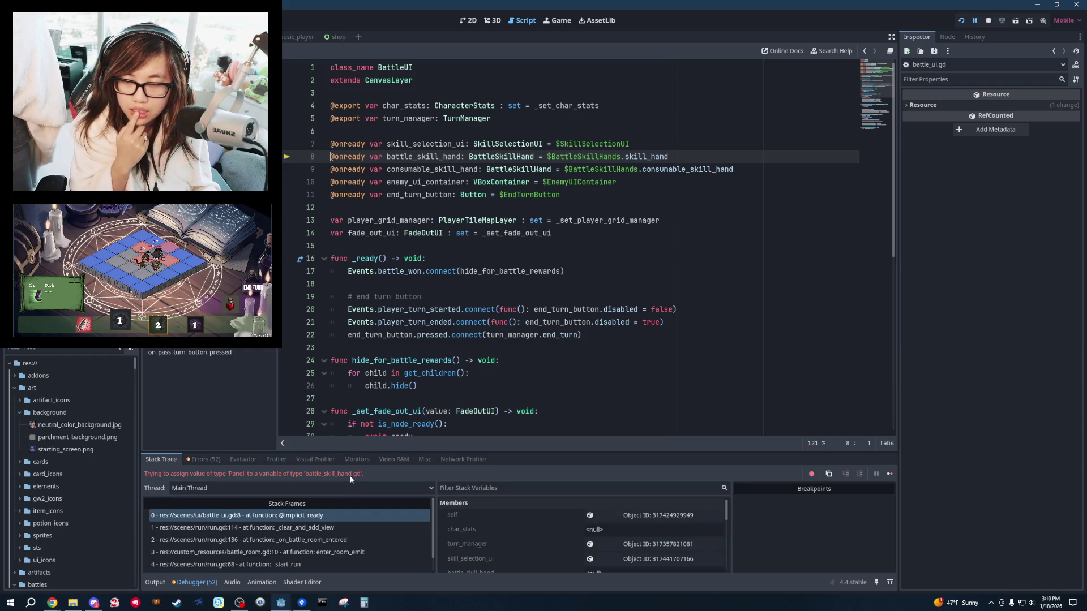
{"action": "mouse_move", "coordinate": [546, 453]}
{"action": "left_mouse_down"}
{"action": "mouse_move", "coordinate": [572, 312]}
{"action": "mouse_move", "coordinate": [573, 371]}
{"action": "left_mouse_up"}
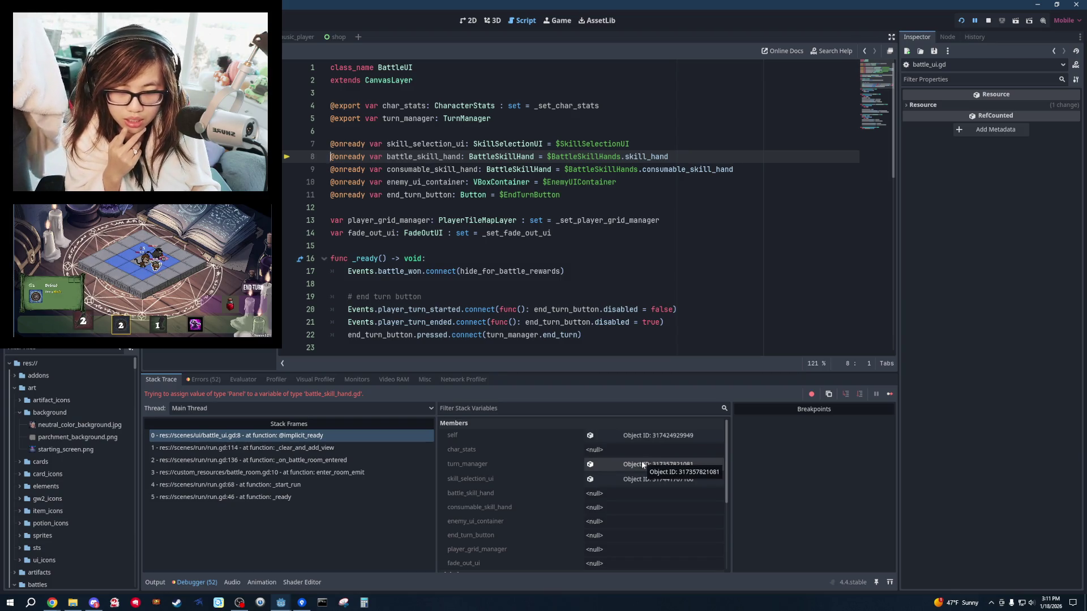
{"action": "key", "text": "alt+Left"}
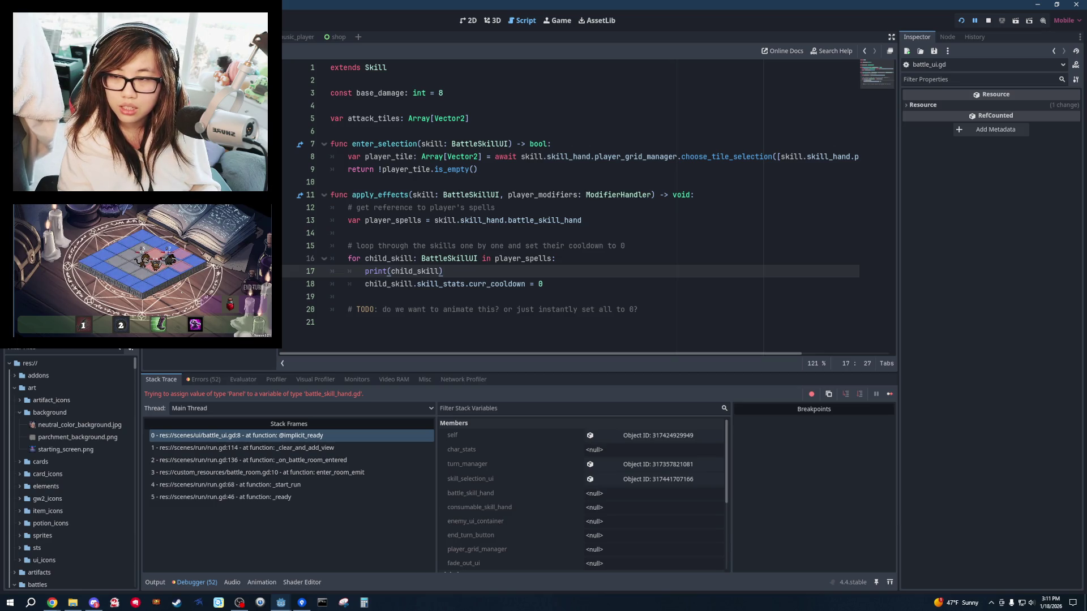
Stop the game, comment out apply_effects on lines 11–20, and launch the game again.
{"action": "key", "text": "alt+Left"}
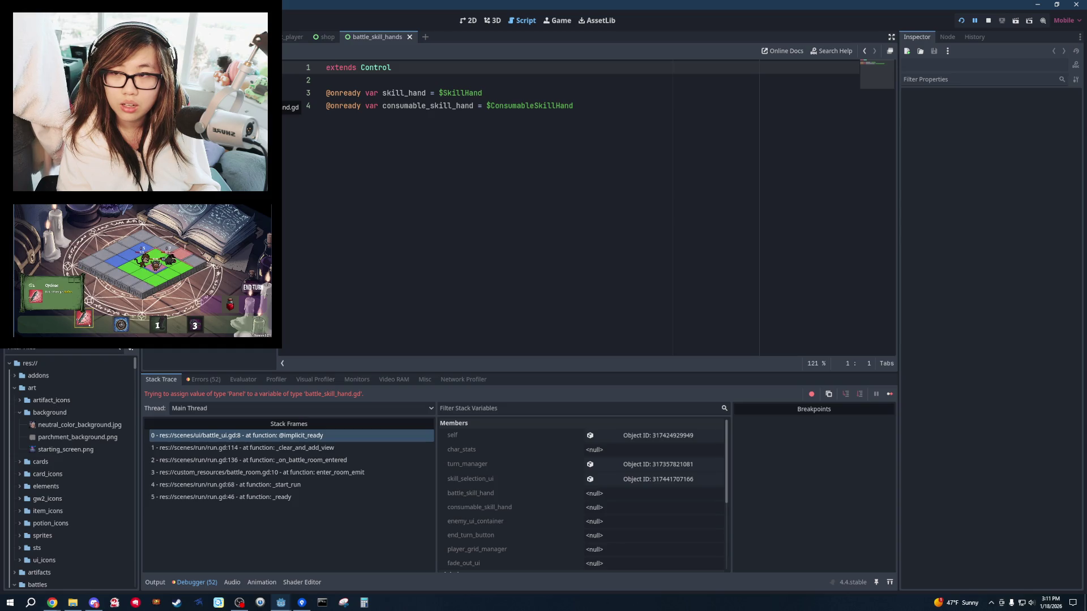
{"action": "left_click", "coordinate": [987, 21]}
{"action": "left_click", "coordinate": [491, 95]}
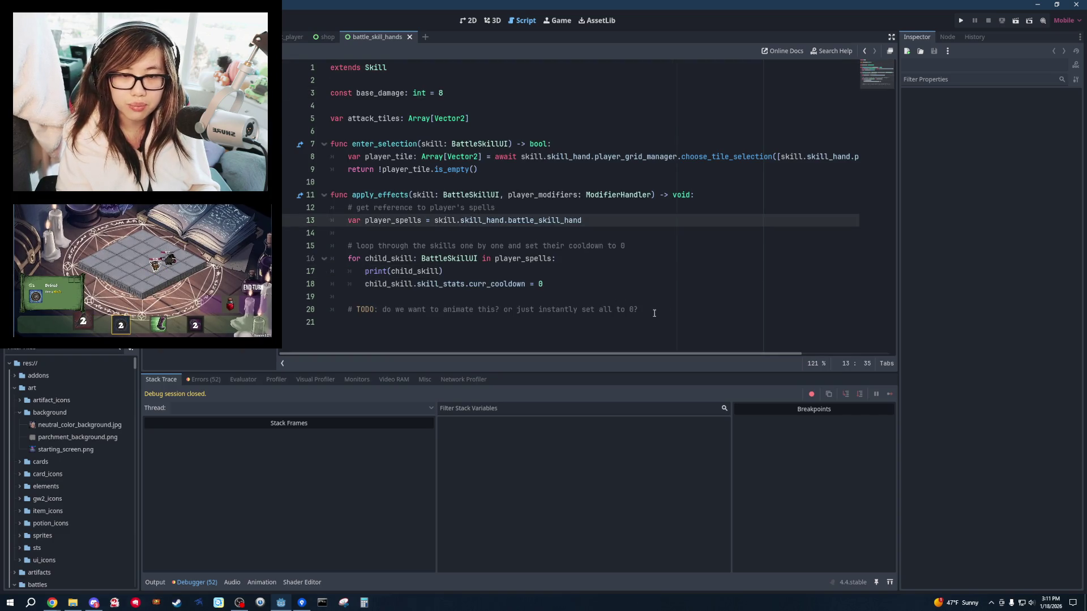
{"action": "left_click_drag", "start_coordinate": [638, 309], "coordinate": [531, 195]}
{"action": "key", "text": "ctrl+k"}
{"action": "left_click", "coordinate": [547, 284]}
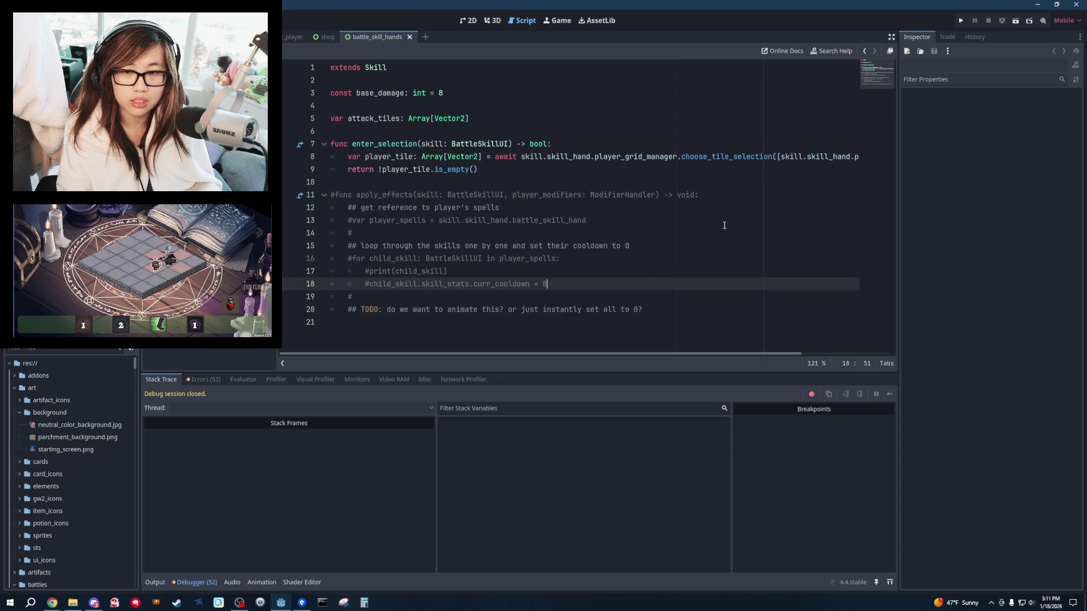
{"action": "left_click", "coordinate": [961, 20]}
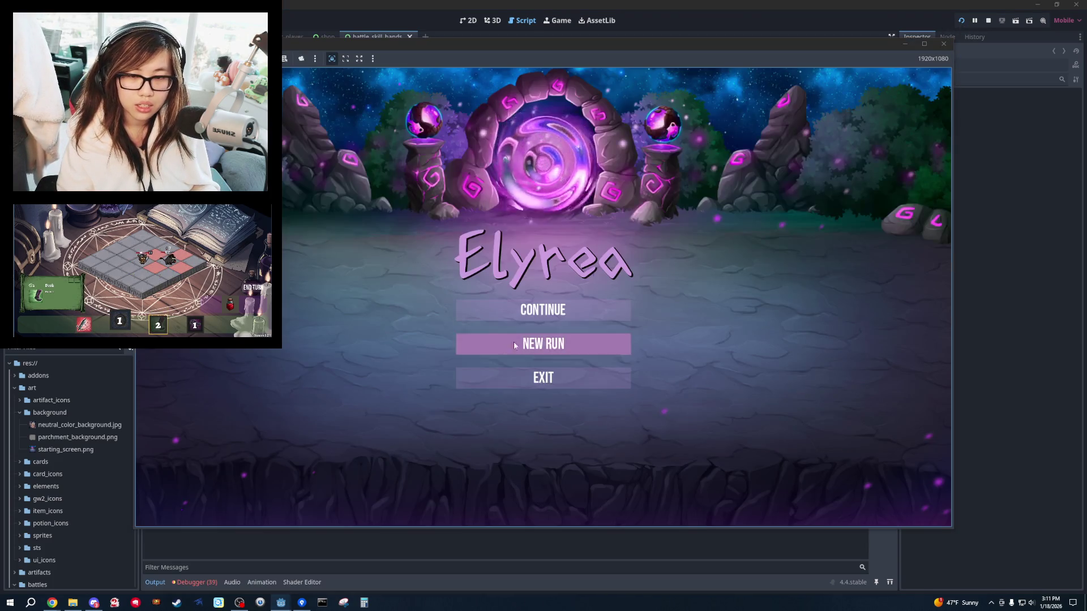
Begin a Warrior run, then inspect battle_ui.gd line 8 and battle_skill_hands.gd for the Panel error.
{"action": "left_click", "coordinate": [514, 341]}
{"action": "left_click", "coordinate": [890, 500]}
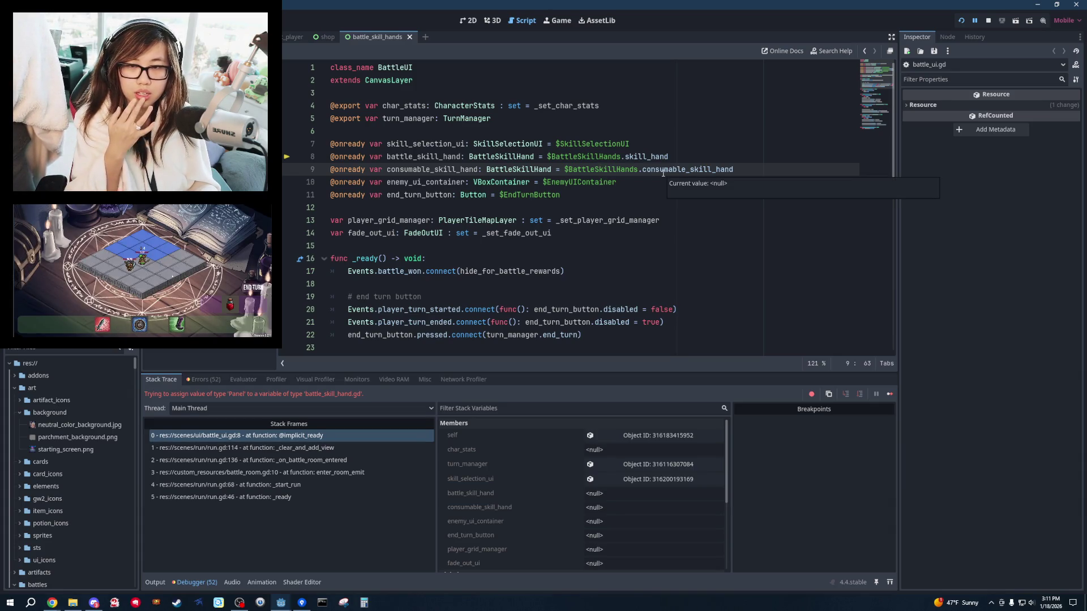
{"action": "left_click", "coordinate": [651, 156]}
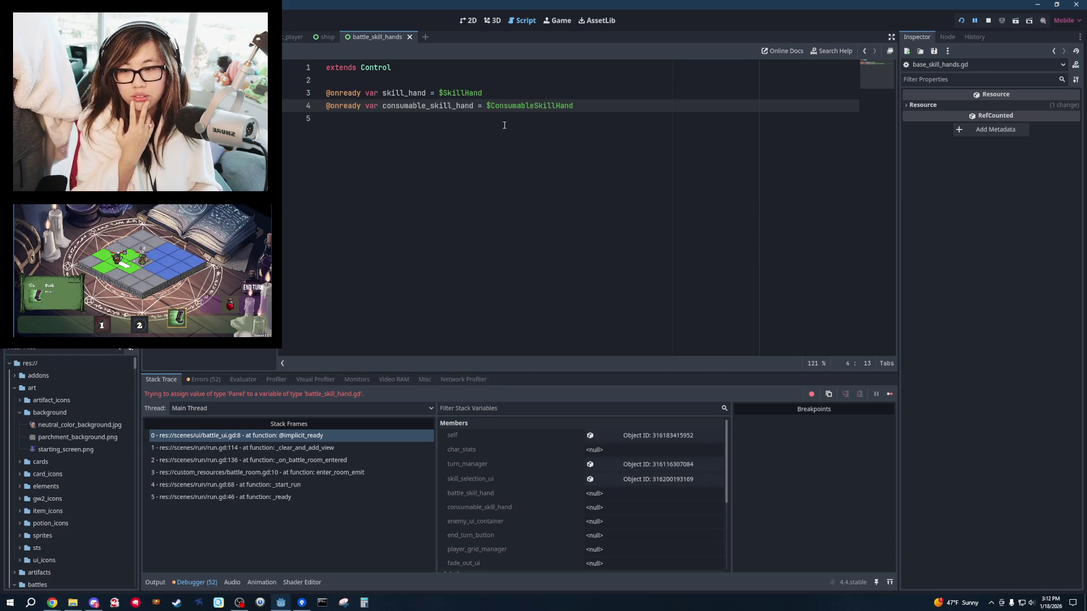
{"action": "scroll", "coordinate": [543, 450], "scroll_direction": "down", "scroll_amount": 5}
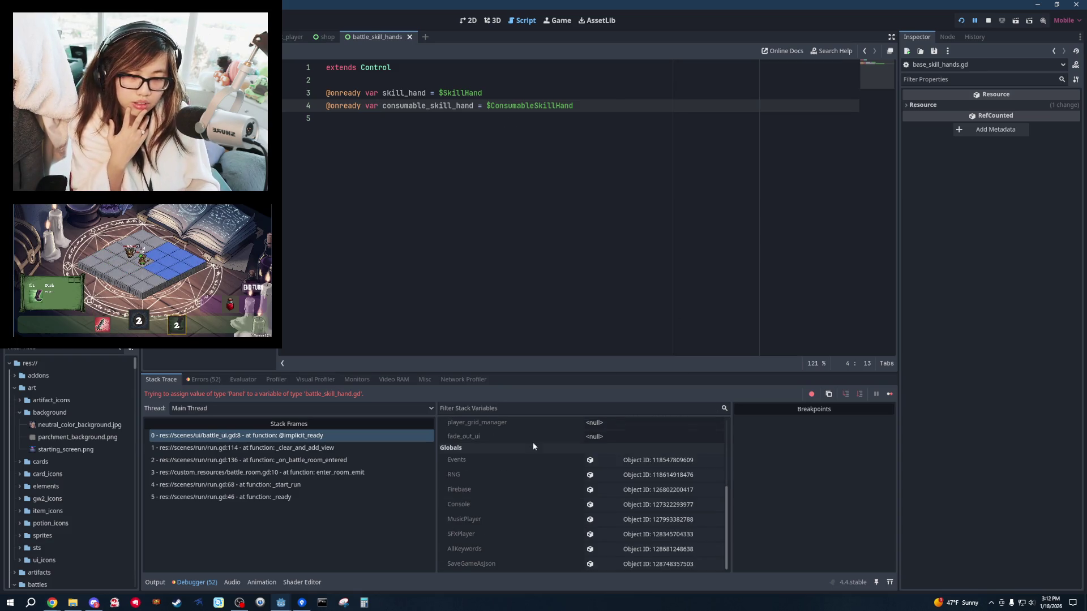
{"action": "scroll", "coordinate": [553, 459], "scroll_direction": "up", "scroll_amount": 5}
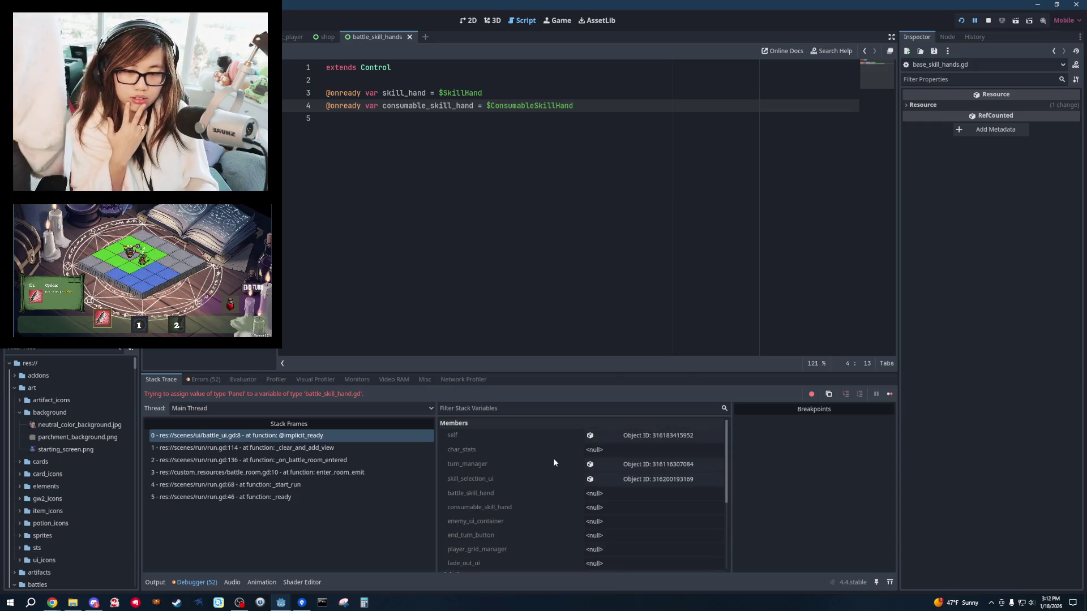
{"action": "left_click", "coordinate": [484, 174]}
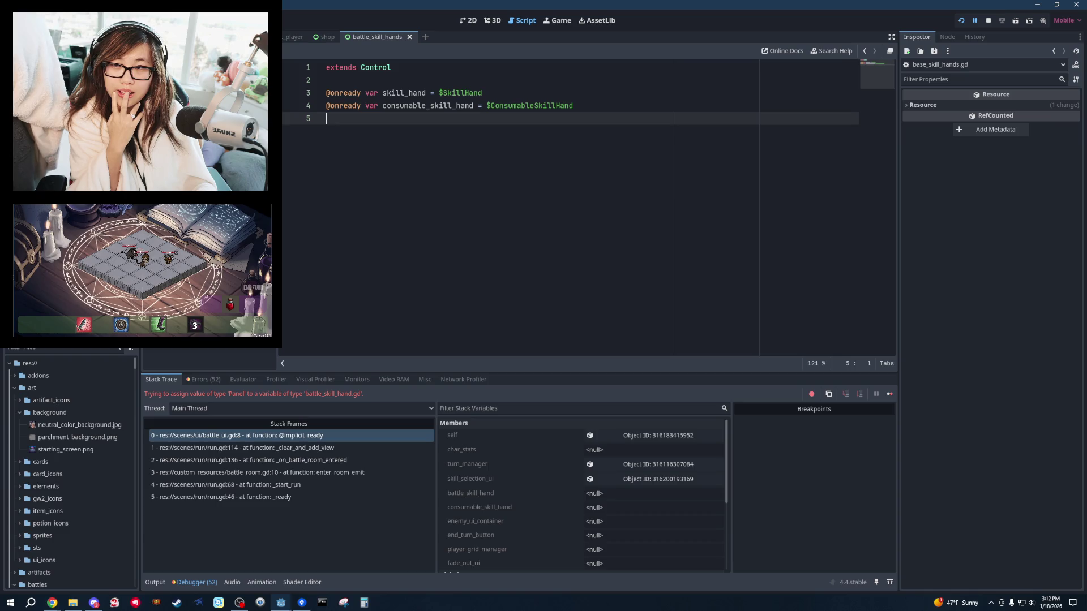
{"action": "left_click", "coordinate": [256, 436]}
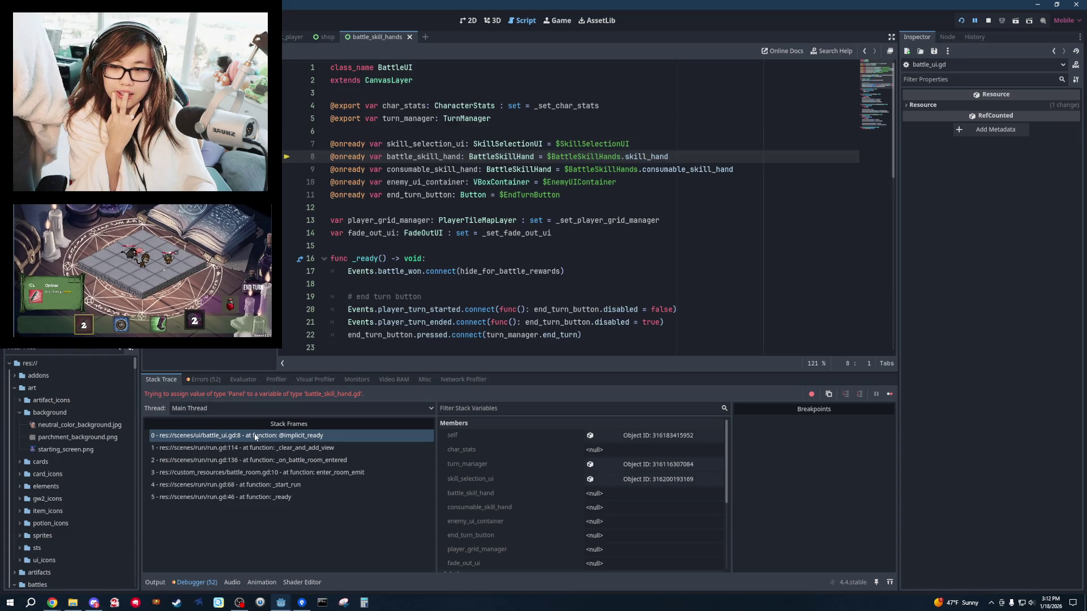
Cast line 8's skill hand as BattleSkillHand, then relaunch and start a new run.
{"action": "left_click", "coordinate": [255, 436]}
{"action": "left_click", "coordinate": [511, 157]}
{"action": "type", "text": "as BattleSki"}
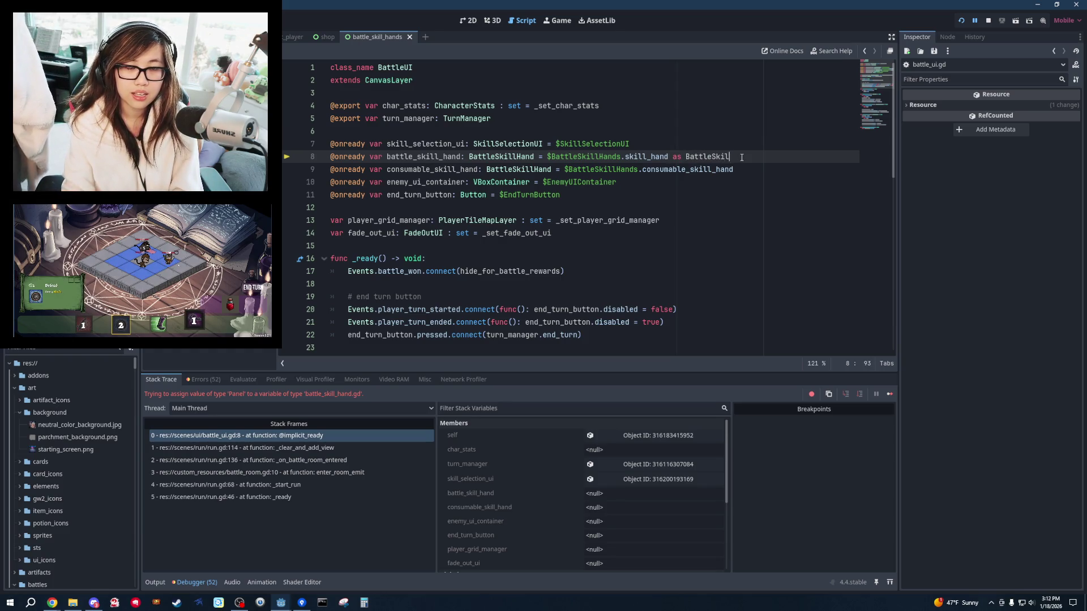
{"action": "type", "text": "lHand"}
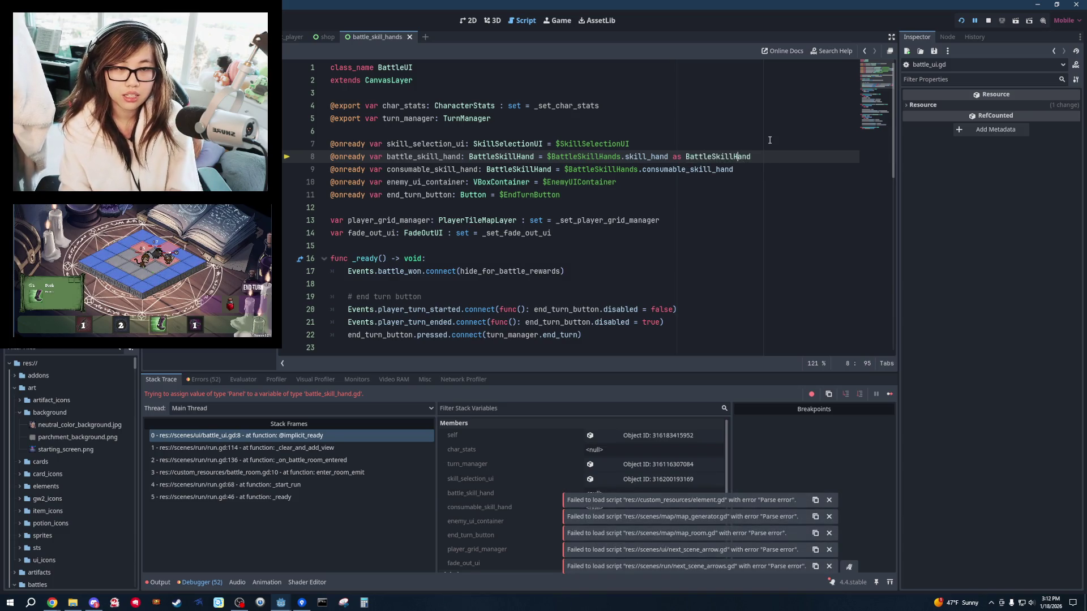
{"action": "left_click", "coordinate": [769, 141]}
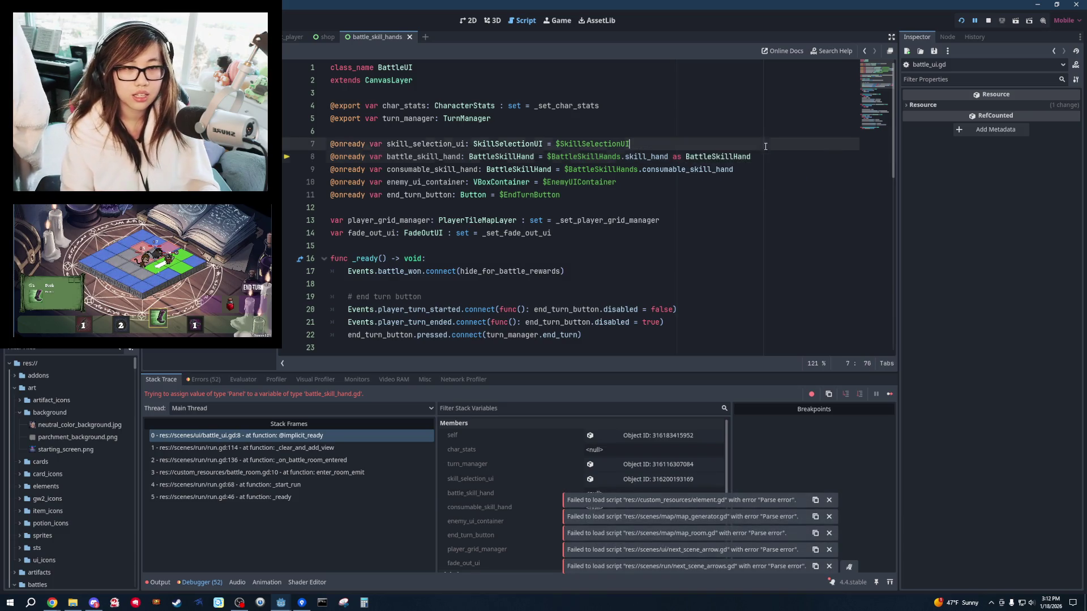
{"action": "left_click", "coordinate": [960, 22]}
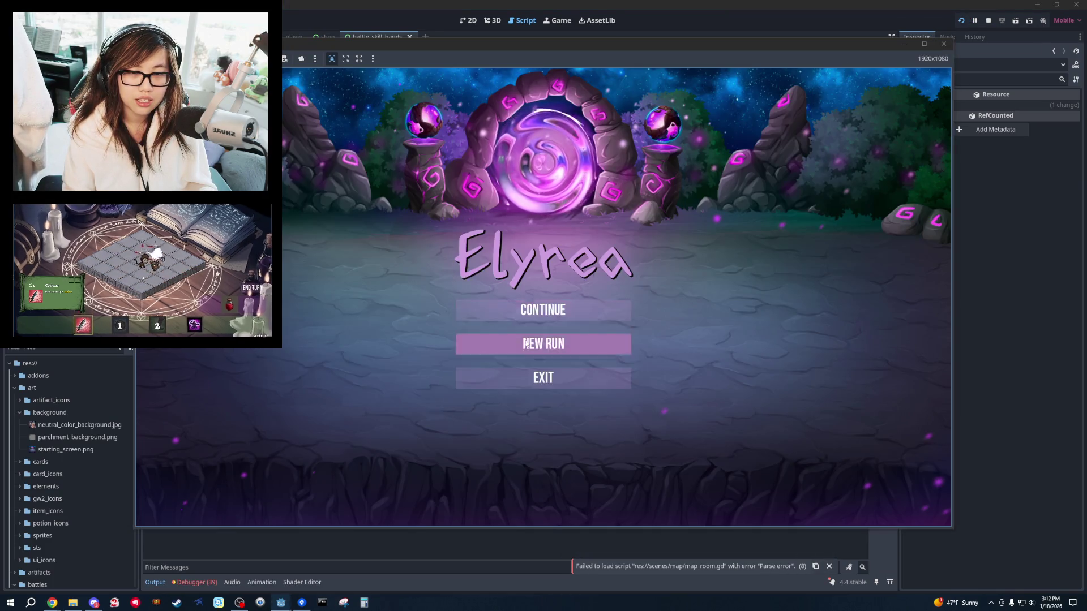
{"action": "left_click", "coordinate": [544, 341]}
{"action": "left_click", "coordinate": [888, 505]}
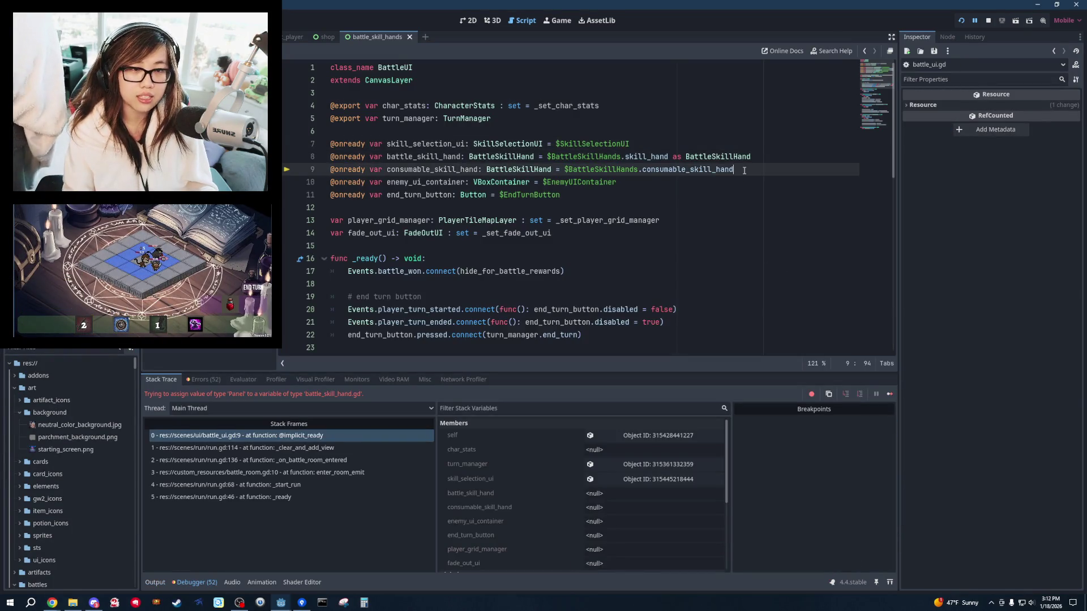
Cast line 9's skill hand as BattleSkillHand too and relaunch the game.
{"action": "type", "text": " as BattleSkil"}
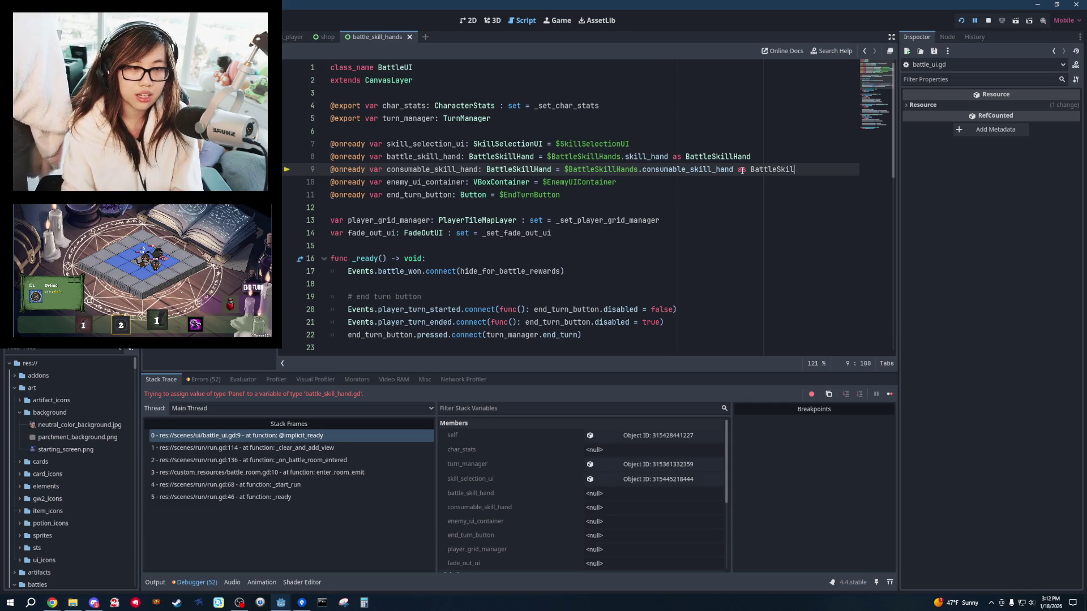
{"action": "type", "text": "and"}
{"action": "left_click", "coordinate": [821, 119]}
{"action": "left_click", "coordinate": [961, 21]}
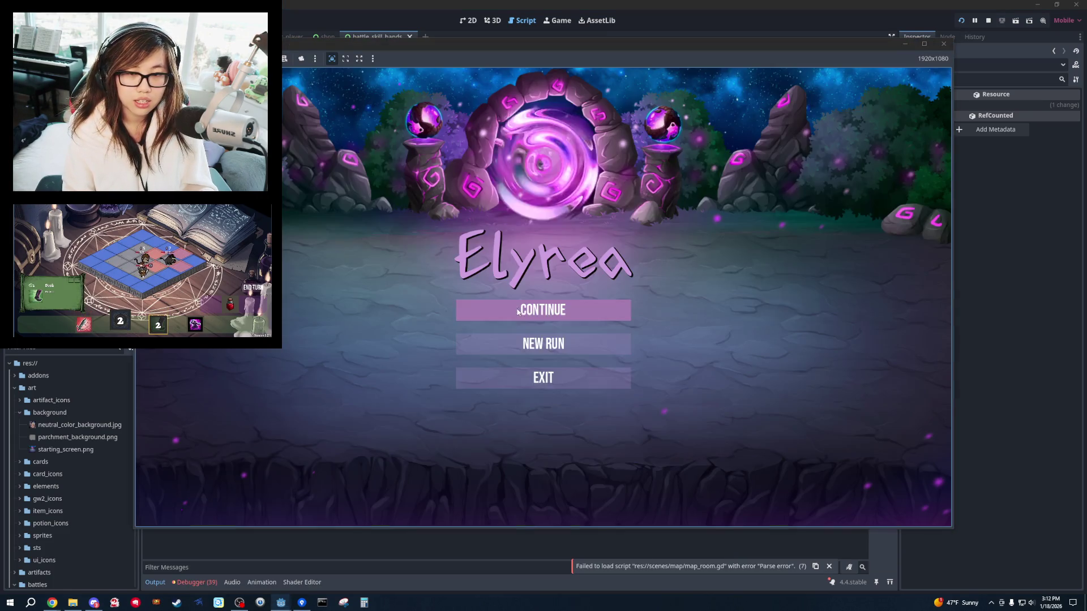
Start a Warrior run, trace the Nil char_stats error to line 48, and stop the game.
{"action": "left_click", "coordinate": [502, 344]}
{"action": "left_click", "coordinate": [849, 496]}
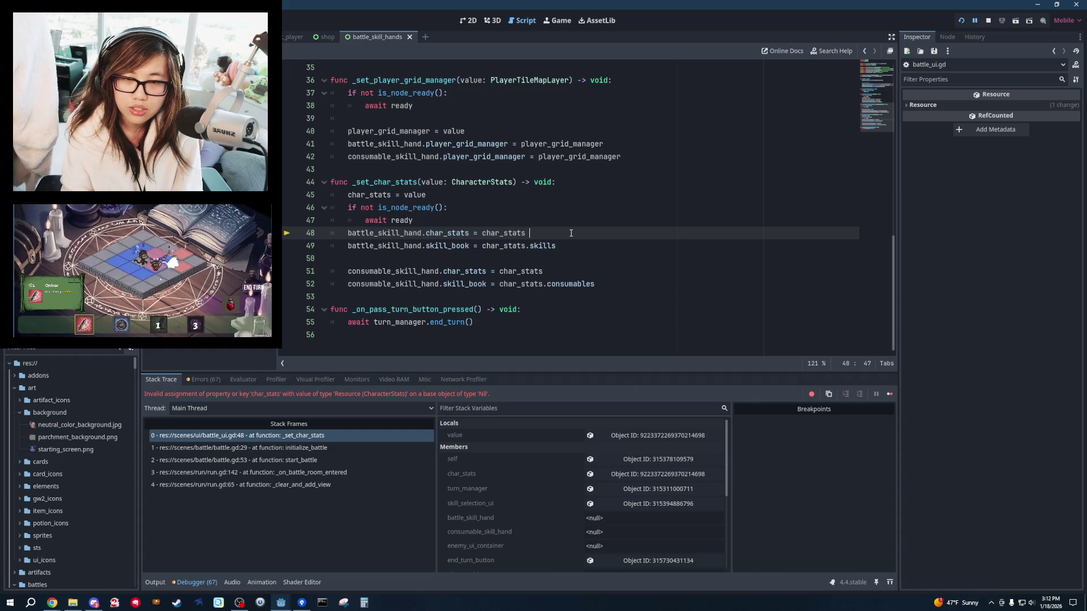
{"action": "key", "text": "BackSpace"}
{"action": "double_click", "coordinate": [495, 234]}
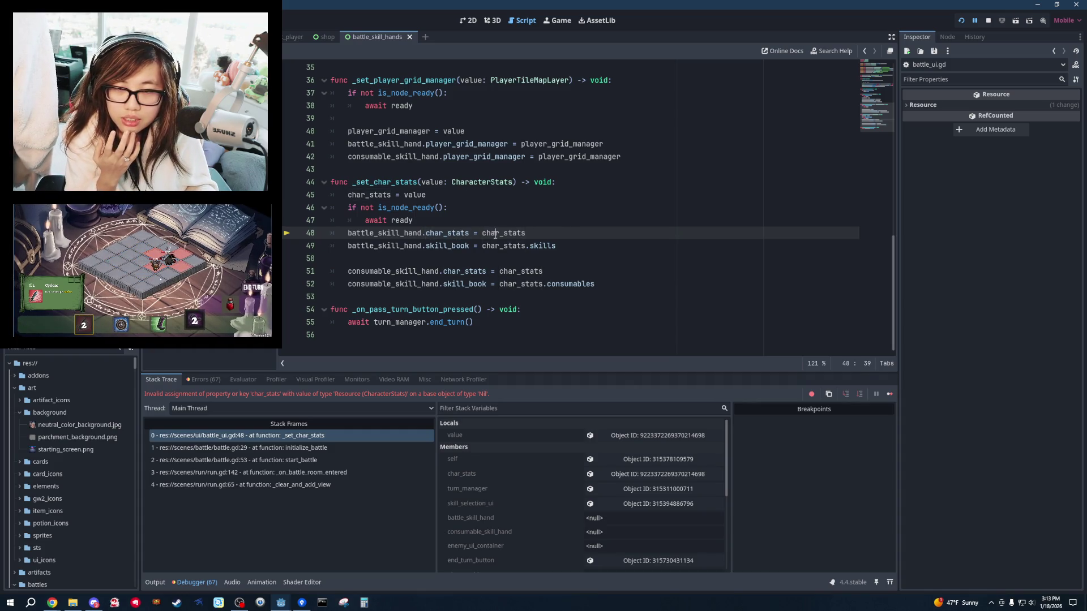
{"action": "left_click", "coordinate": [437, 198]}
{"action": "double_click", "coordinate": [495, 184]}
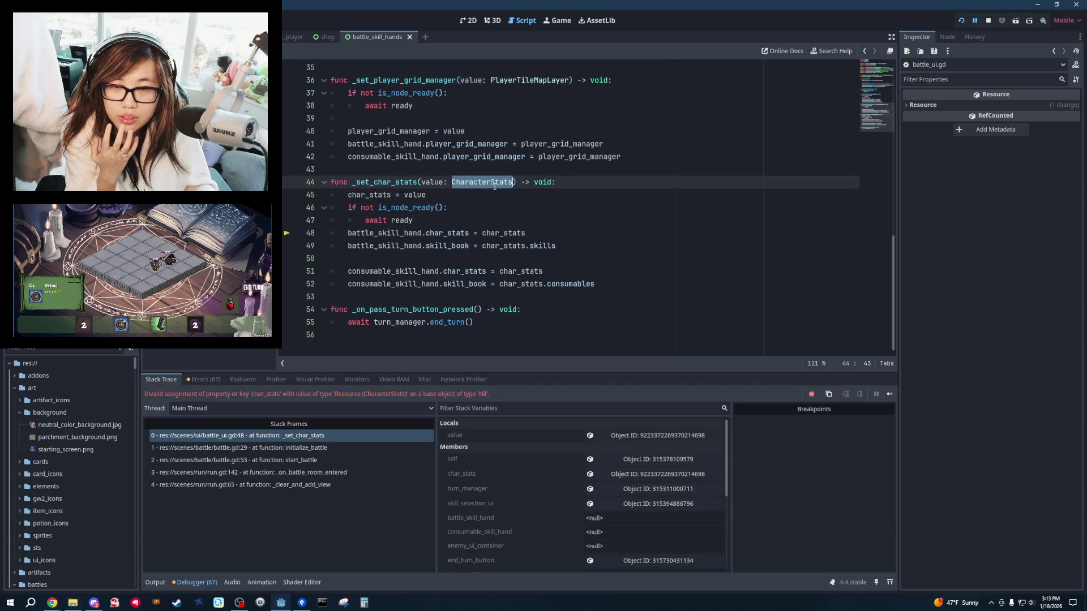
{"action": "double_click", "coordinate": [365, 237]}
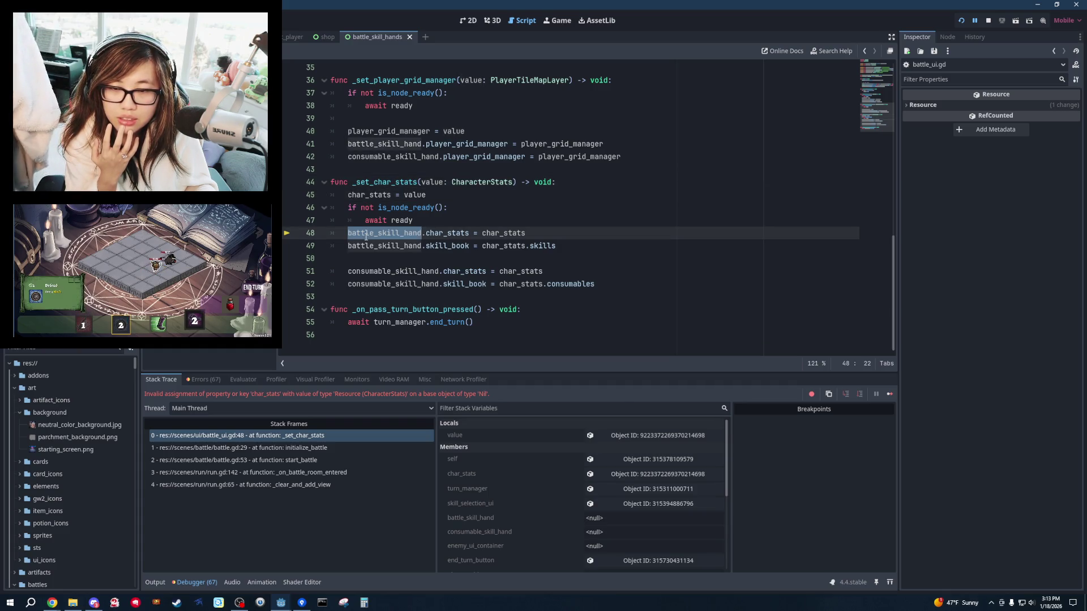
{"action": "scroll", "coordinate": [366, 236], "scroll_direction": "up", "scroll_amount": 10}
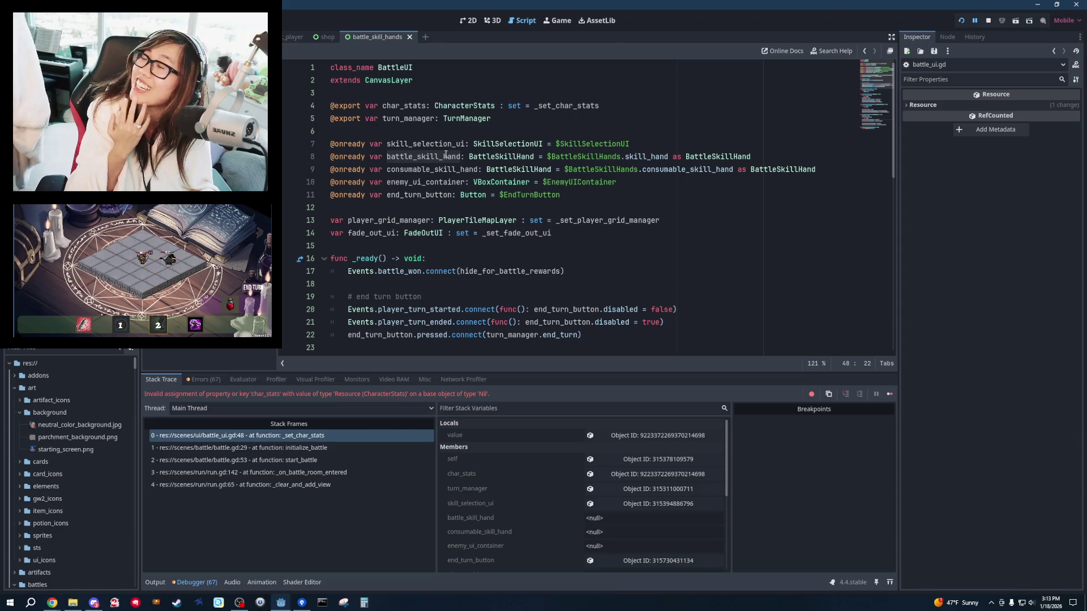
{"action": "left_click", "coordinate": [820, 182]}
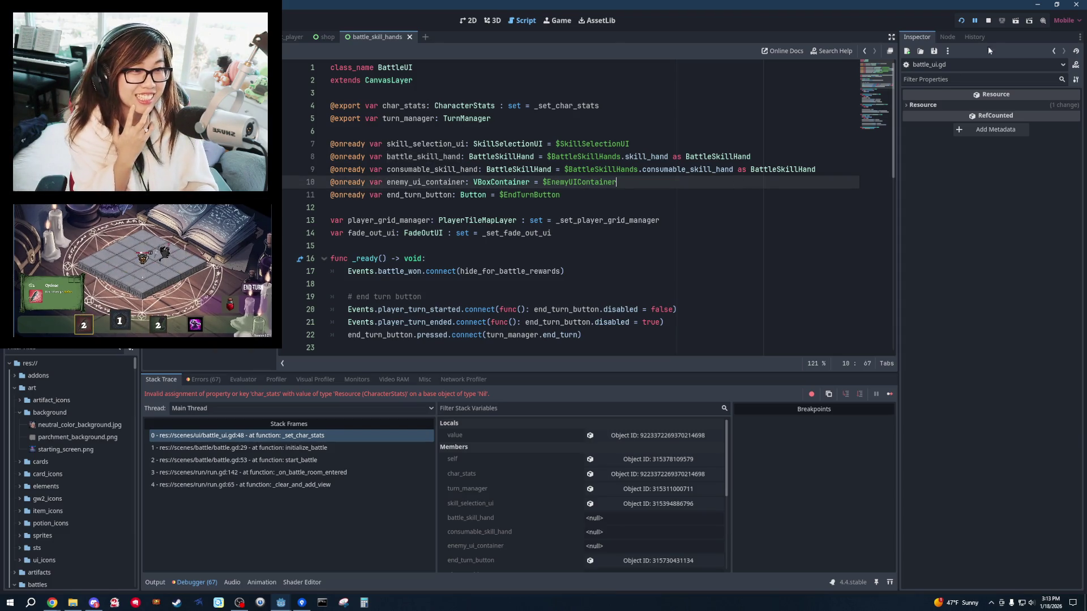
{"action": "left_click", "coordinate": [988, 21]}
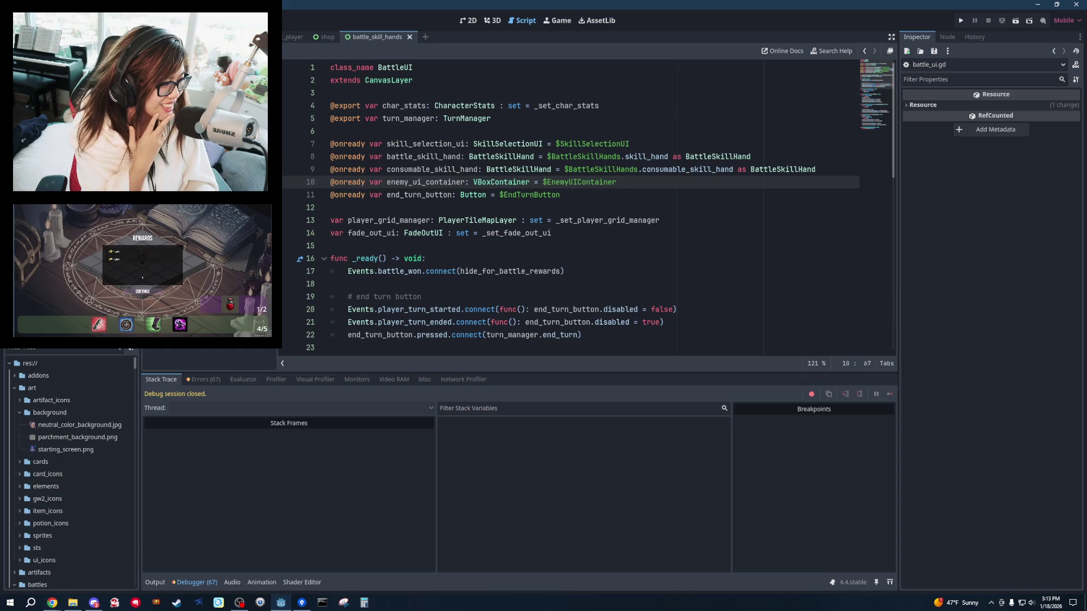
Open a command-line terminal to revert the project files.
{"action": "key", "text": "F5"}
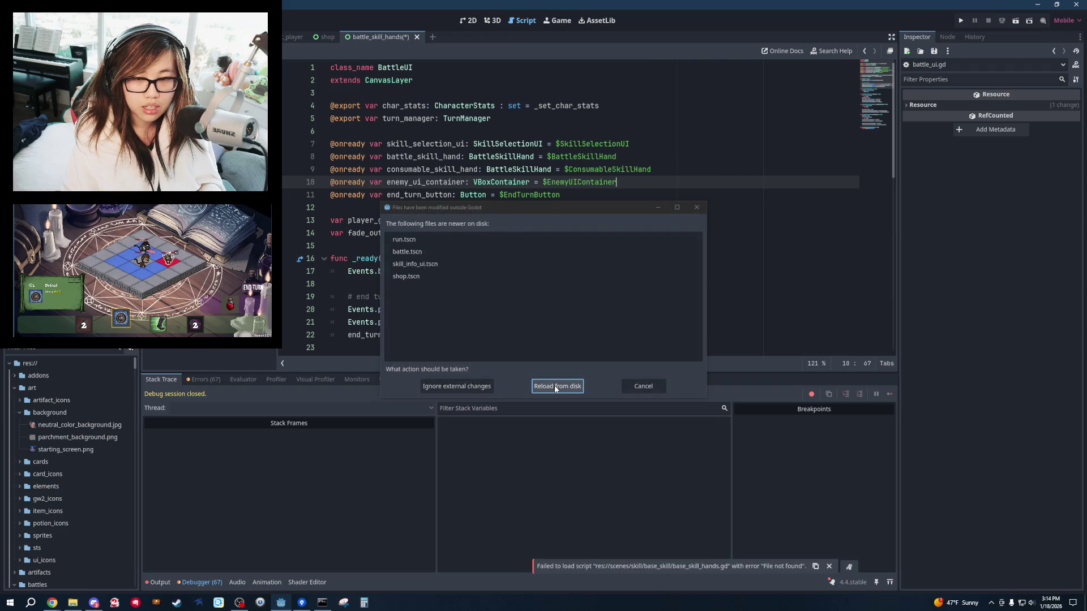
Reload changed files, discard the missing battle_skill_hands scene, and run the project from shop.gd.
{"action": "left_click", "coordinate": [556, 389]}
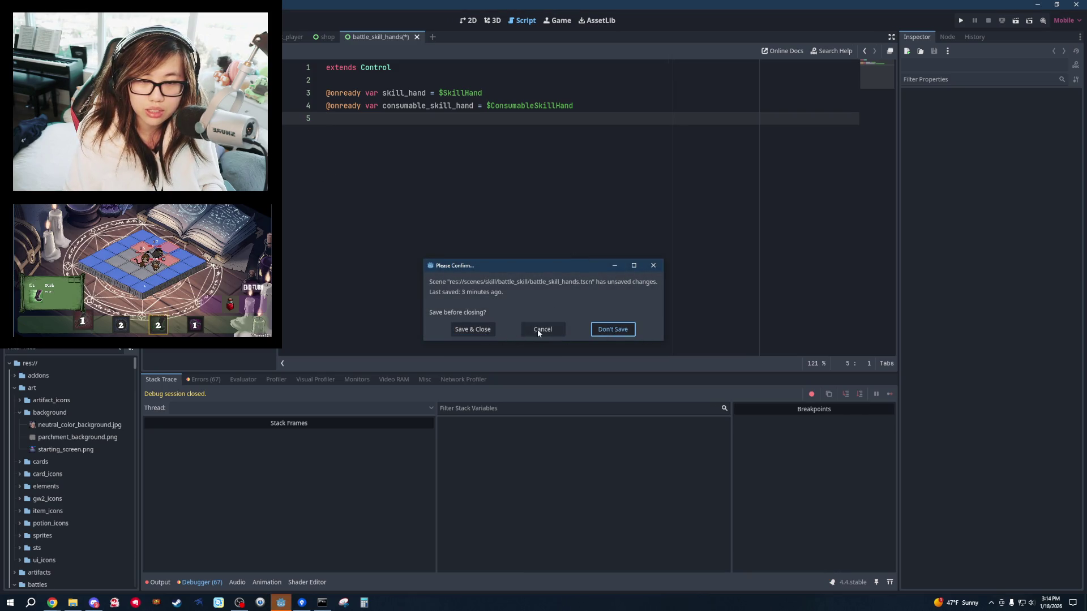
{"action": "left_click", "coordinate": [539, 332]}
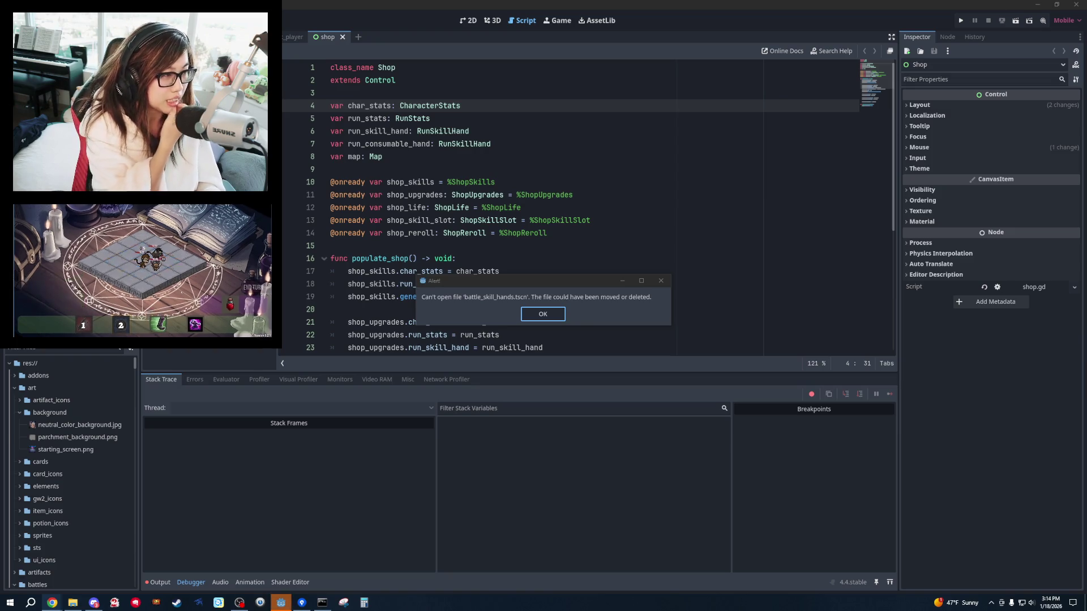
{"action": "left_click", "coordinate": [557, 316]}
{"action": "left_click", "coordinate": [604, 195]}
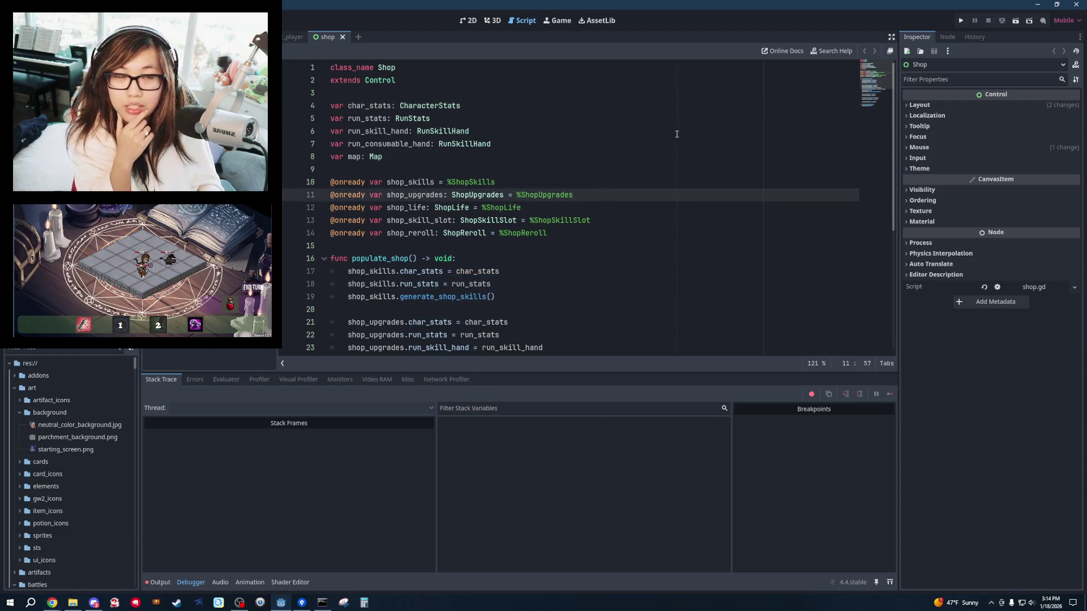
{"action": "left_click", "coordinate": [960, 20]}
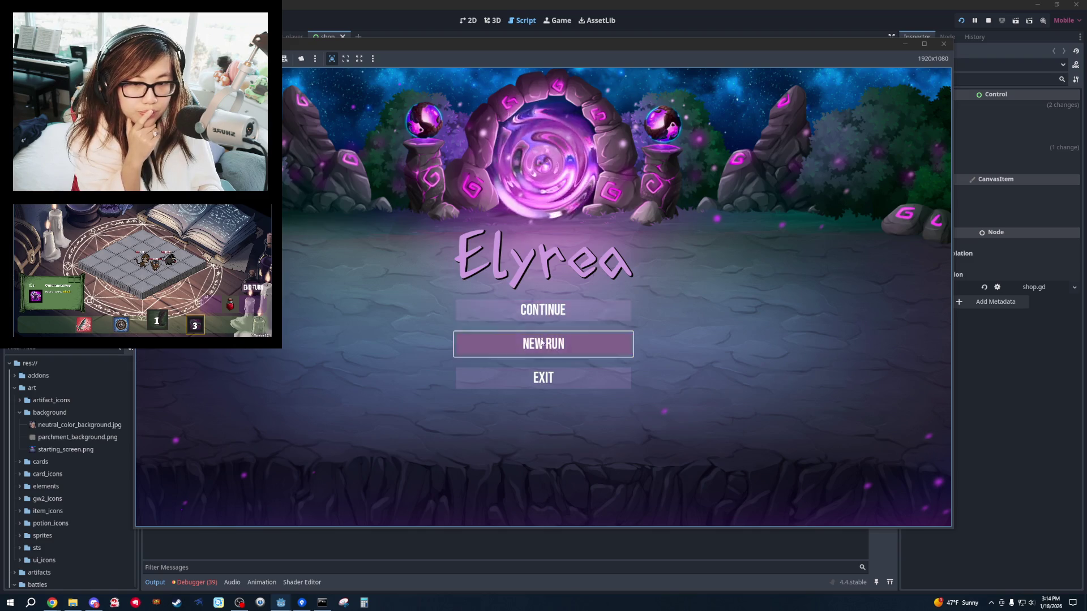
Start a new Warrior run, use the reset potion, play Defend and Cyclone for 6 damage, then close the game.
{"action": "left_click", "coordinate": [544, 341]}
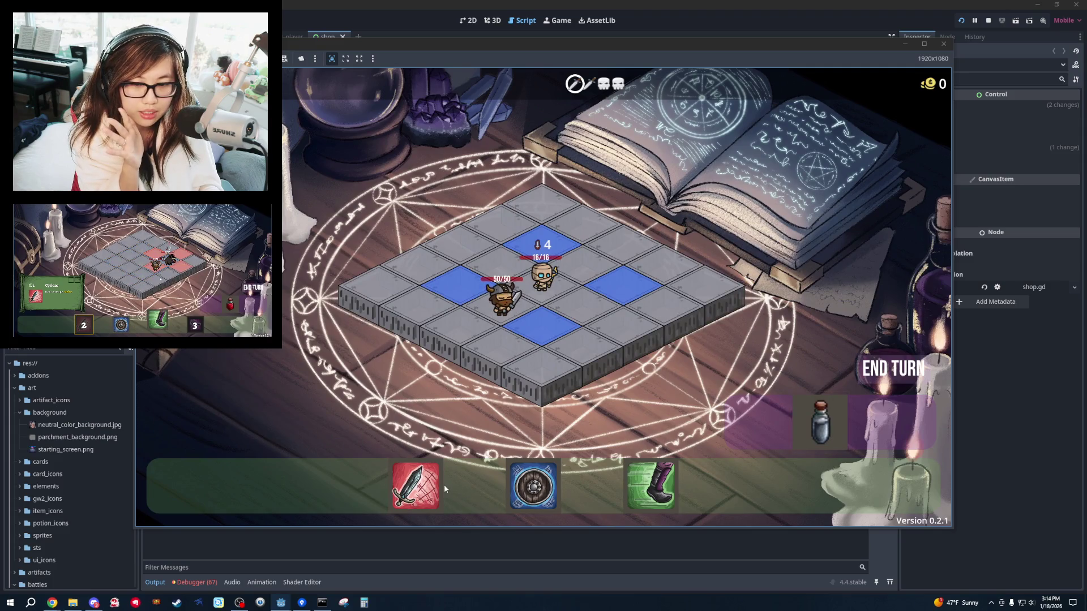
{"action": "left_click", "coordinate": [815, 426]}
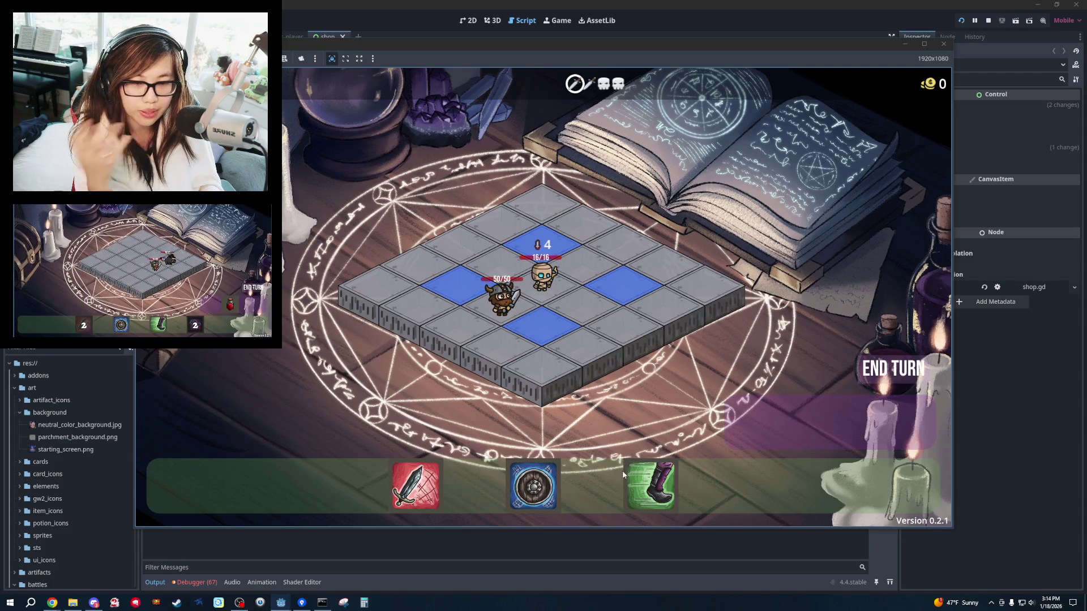
{"action": "left_click", "coordinate": [533, 486]}
{"action": "left_click", "coordinate": [415, 486]}
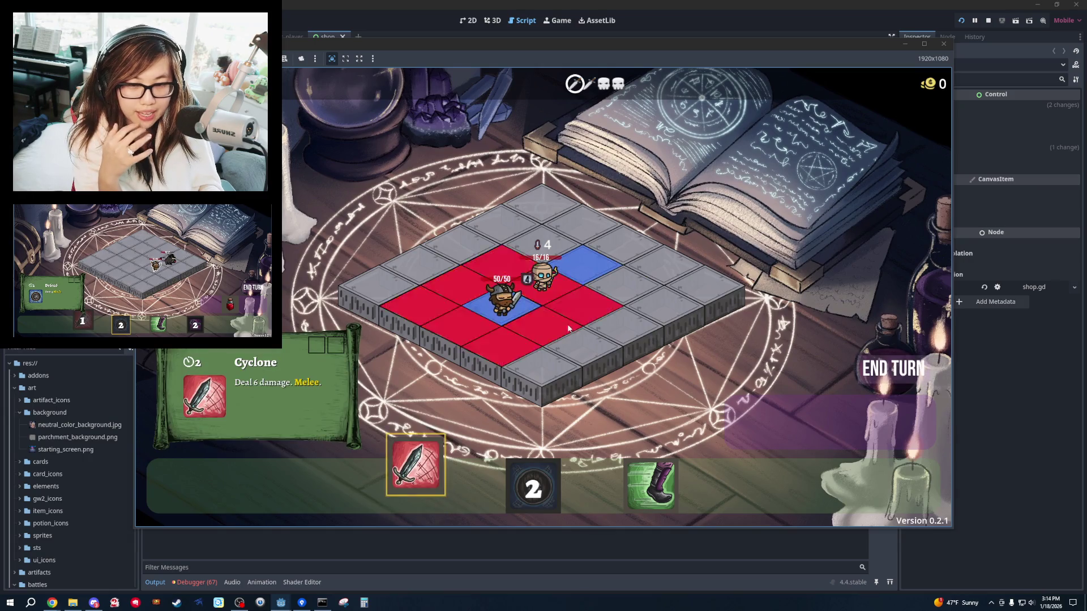
{"action": "left_click", "coordinate": [568, 328]}
{"action": "left_click", "coordinate": [944, 43]}
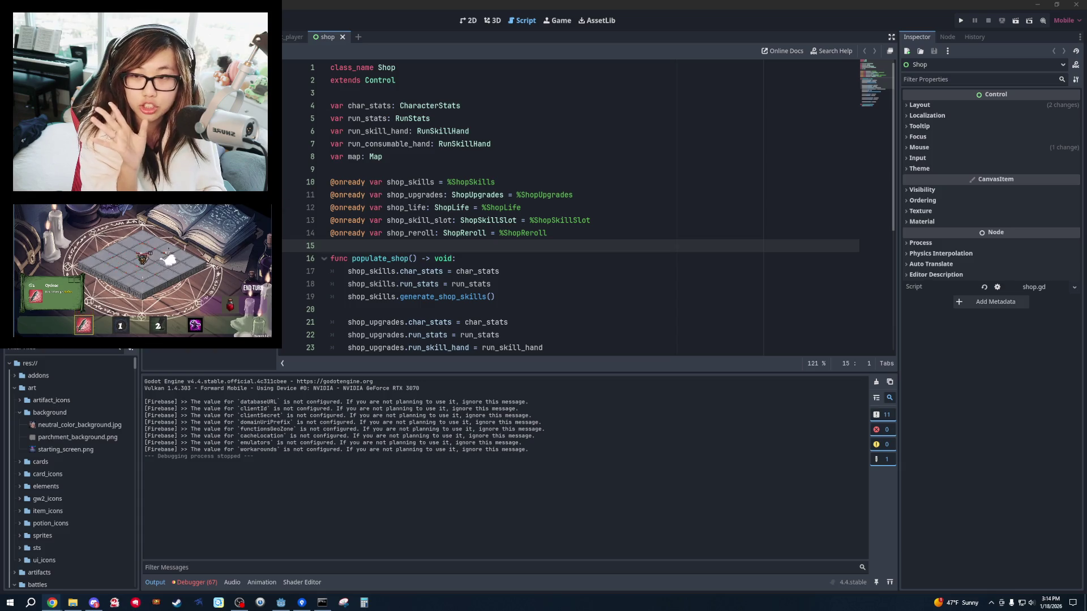
Switch to the BattleSkillUI script and close it from its context menu.
{"action": "key", "text": "alt+Left"}
{"action": "key", "text": "alt+Left"}
{"action": "right_click", "coordinate": [170, 98]}
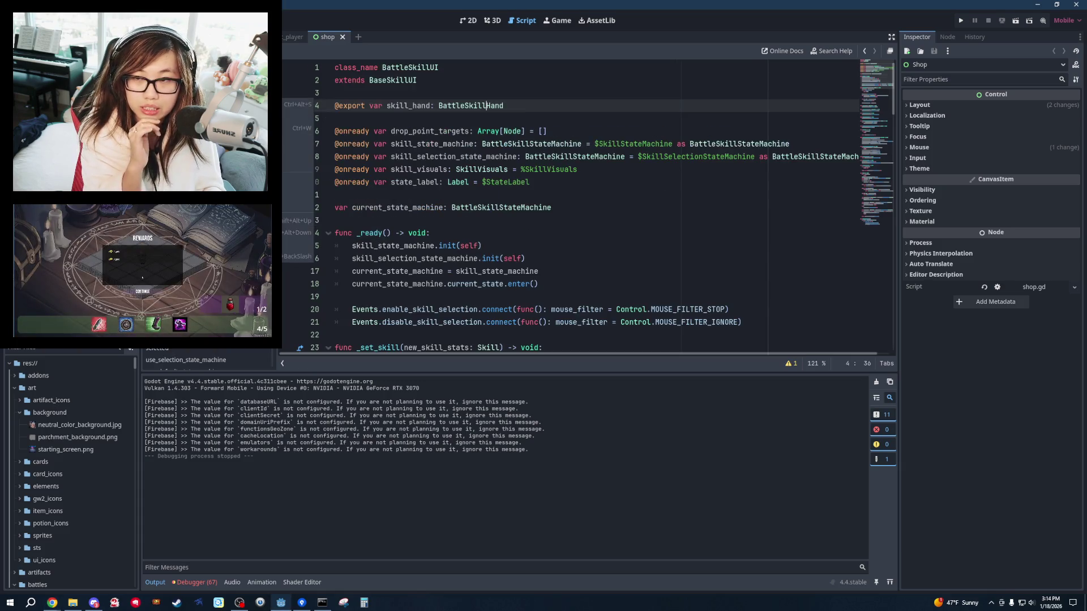
{"action": "left_click", "coordinate": [192, 128]}
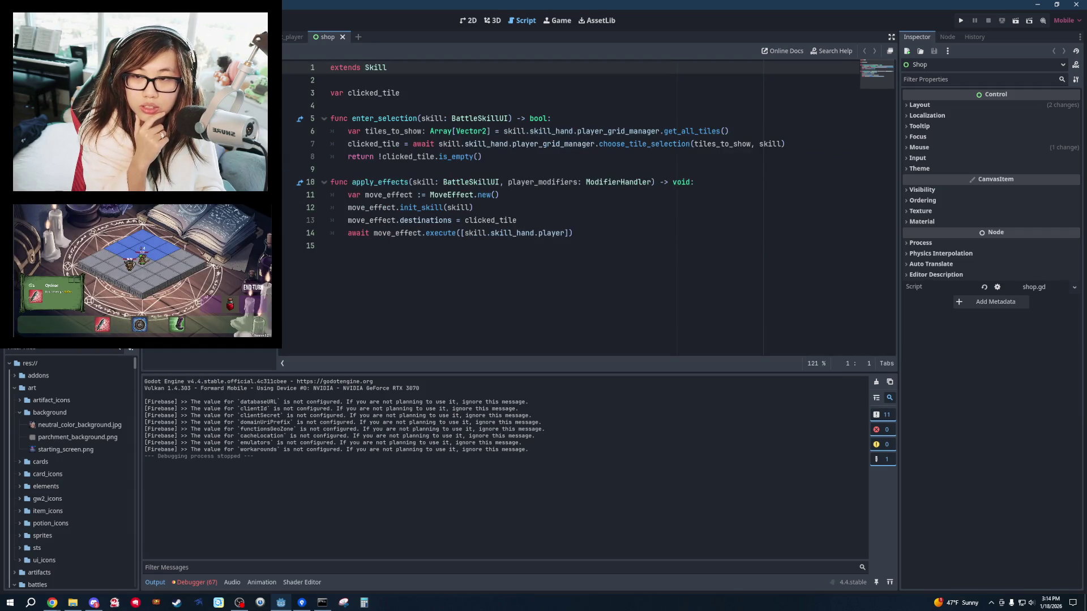
Switch to another skill script and review its final lines 15–18.
{"action": "key", "text": "alt+Left"}
{"action": "key", "text": "ctrl+End"}
{"action": "left_click", "coordinate": [689, 287]}
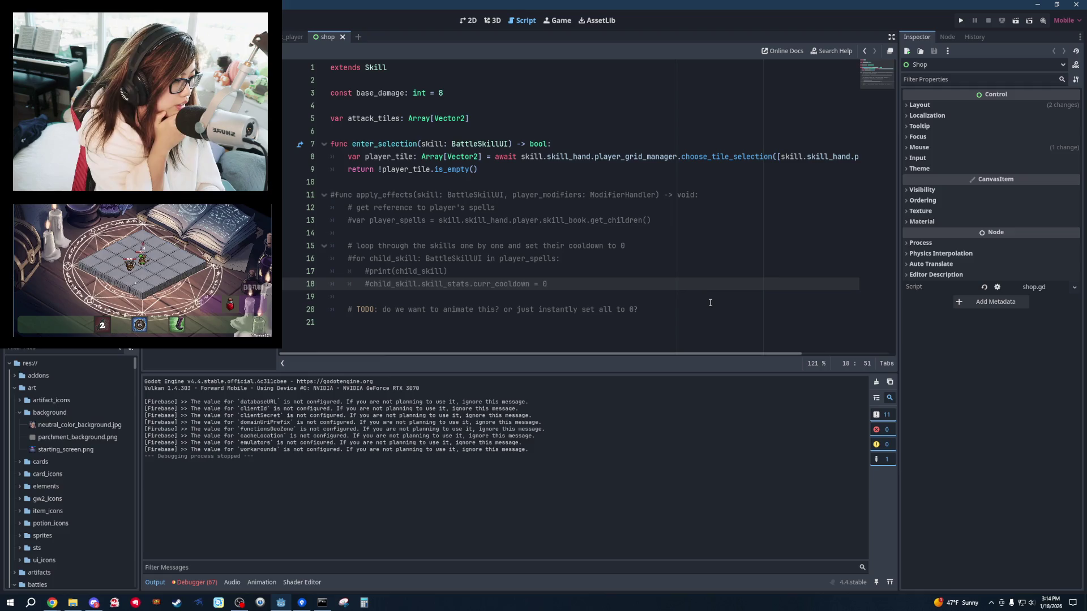
{"action": "left_click", "coordinate": [768, 261]}
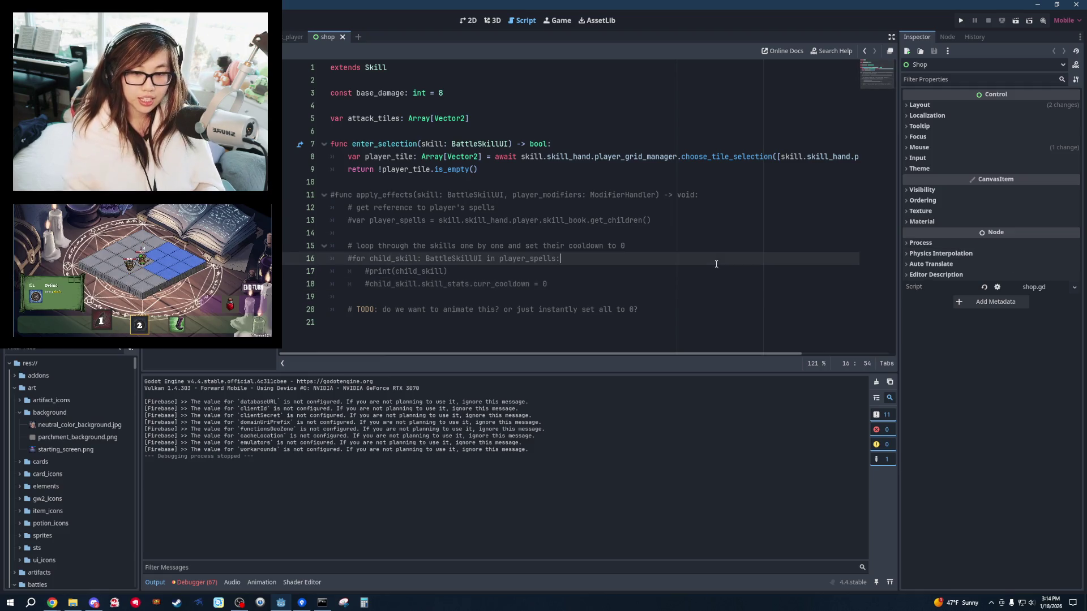
{"action": "key", "text": "alt+Tab"}
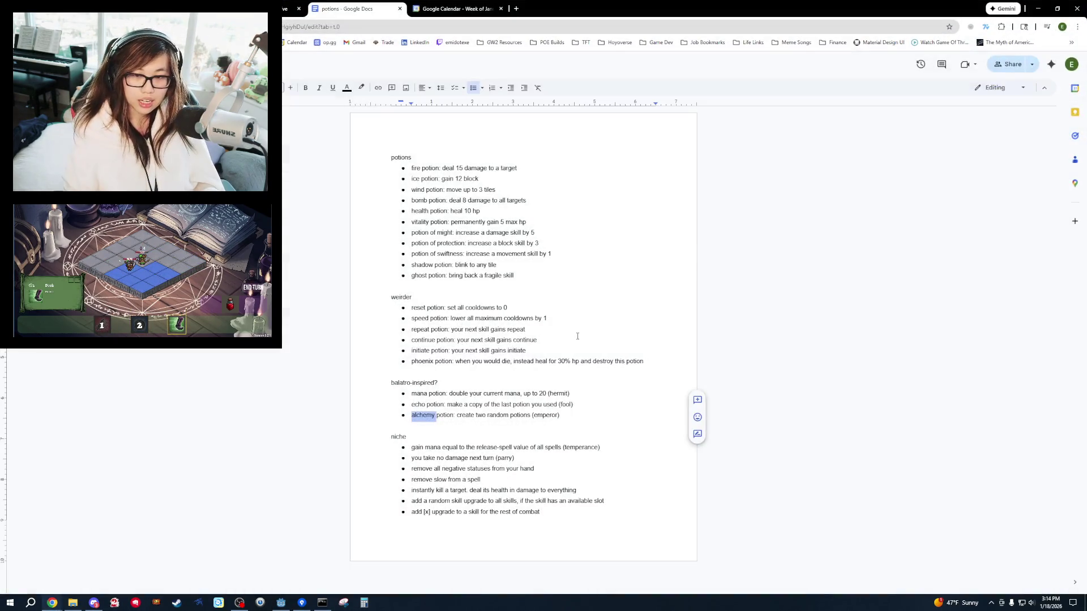
{"action": "key", "text": "alt+Tab"}
{"action": "left_click", "coordinate": [578, 246]}
Filter the FileSystem dock to warrior_ and scroll through the matching files.
{"action": "left_click", "coordinate": [72, 350]}
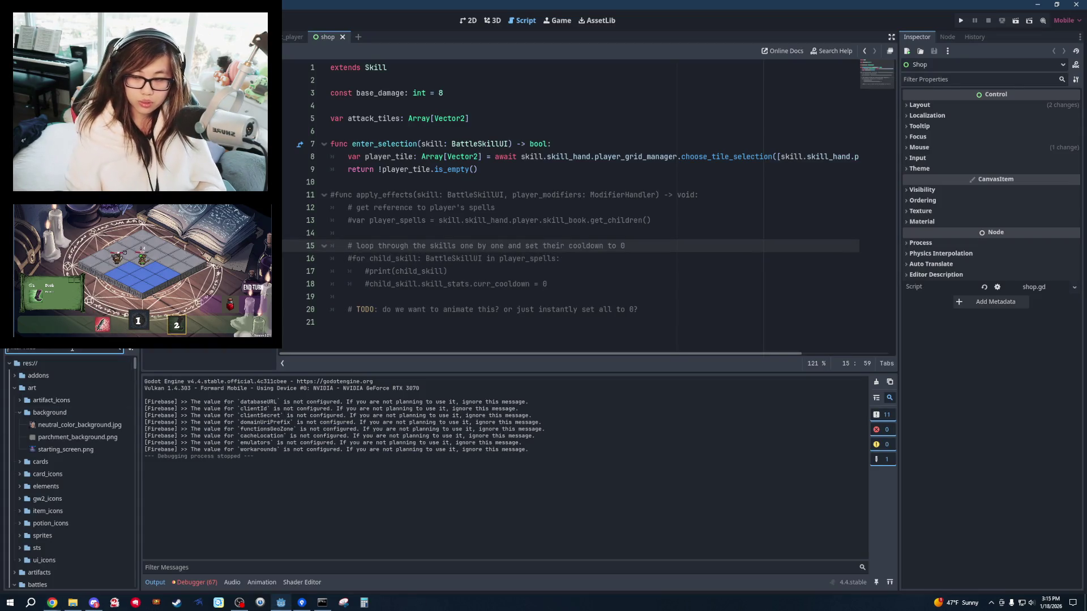
{"action": "type", "text": "warrior_a"}
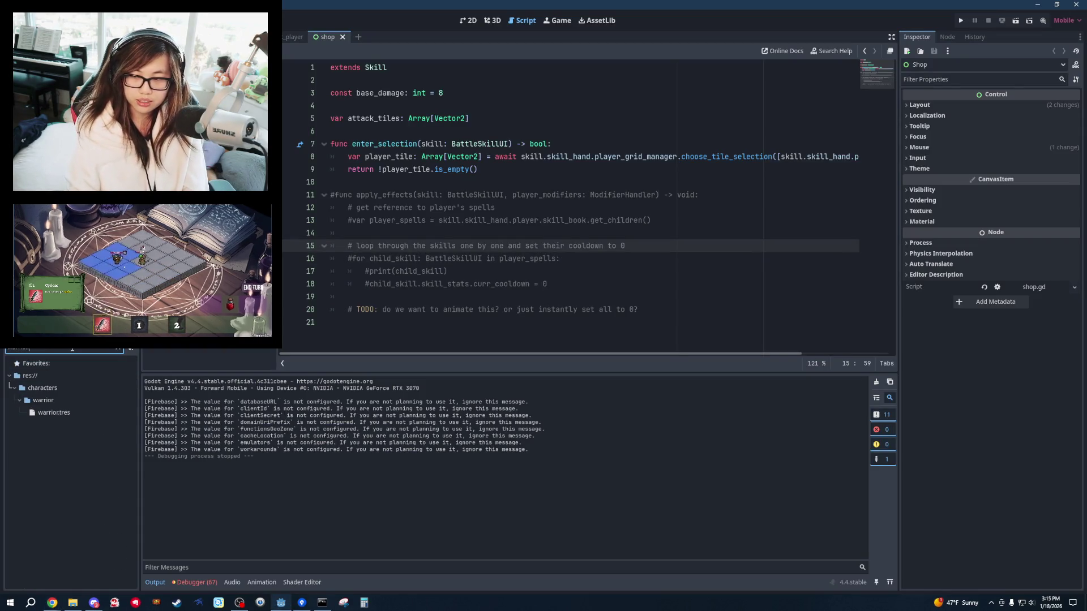
{"action": "key", "text": "BackSpace"}
{"action": "key", "text": "BackSpace"}
{"action": "key", "text": "BackSpace"}
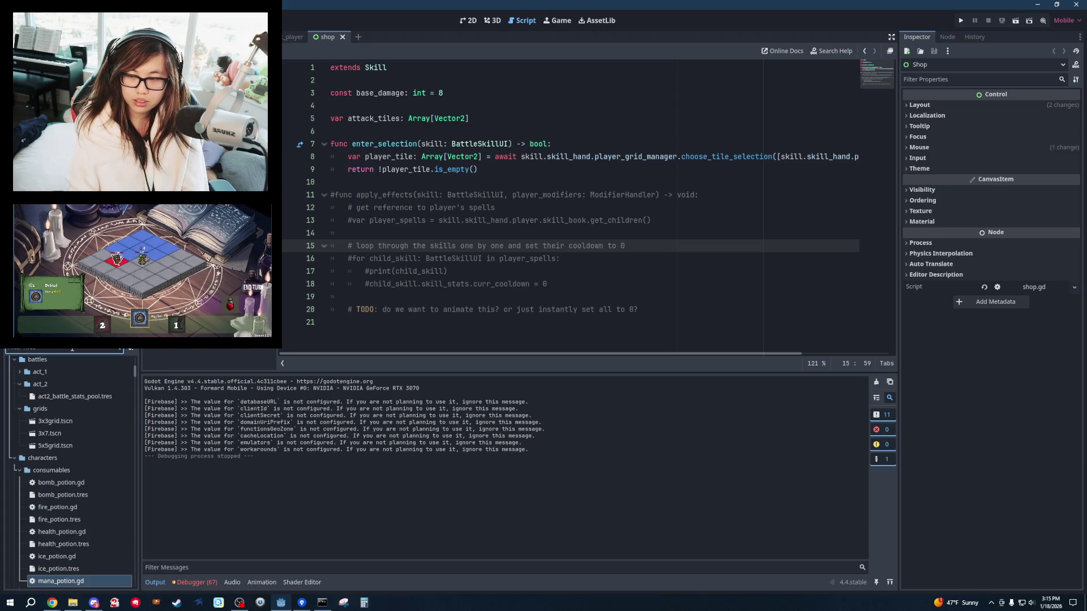
{"action": "type", "text": "warrior_"}
{"action": "scroll", "coordinate": [87, 434], "scroll_direction": "down", "scroll_amount": 5}
{"action": "scroll", "coordinate": [86, 433], "scroll_direction": "down", "scroll_amount": 10}
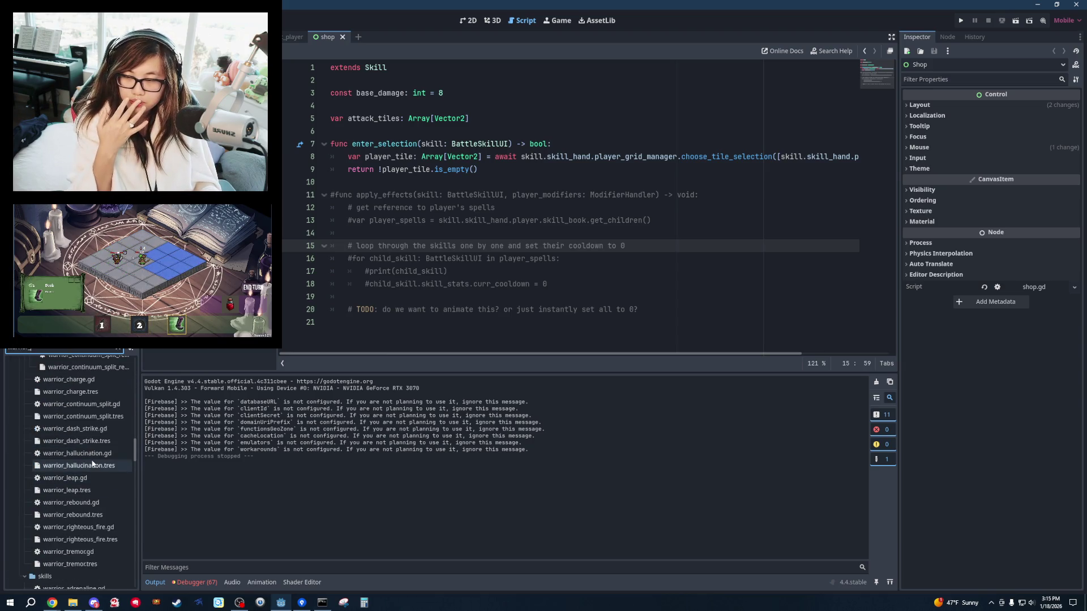
{"action": "scroll", "coordinate": [94, 461], "scroll_direction": "up", "scroll_amount": 5}
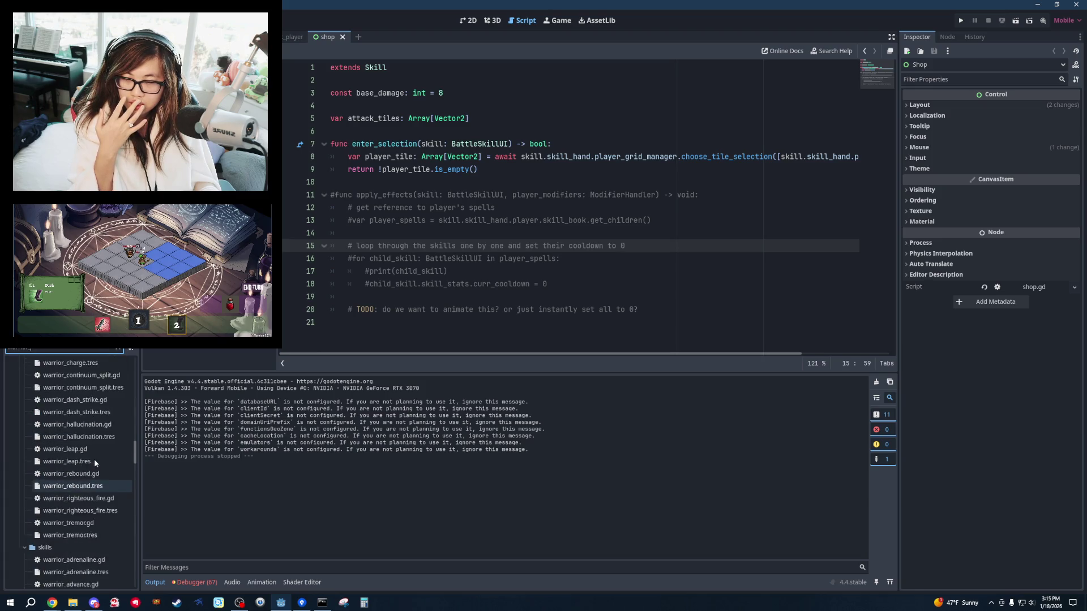
{"action": "left_click", "coordinate": [25, 392]}
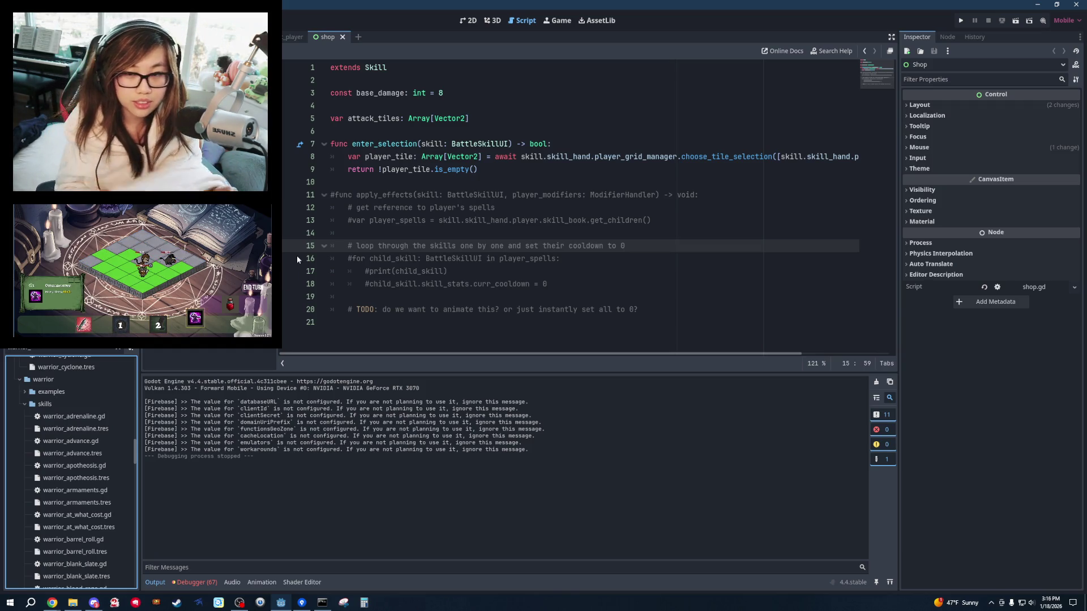
Open the warrior_adrenaline.tres skill resource in the Inspector.
{"action": "left_click", "coordinate": [73, 428]}
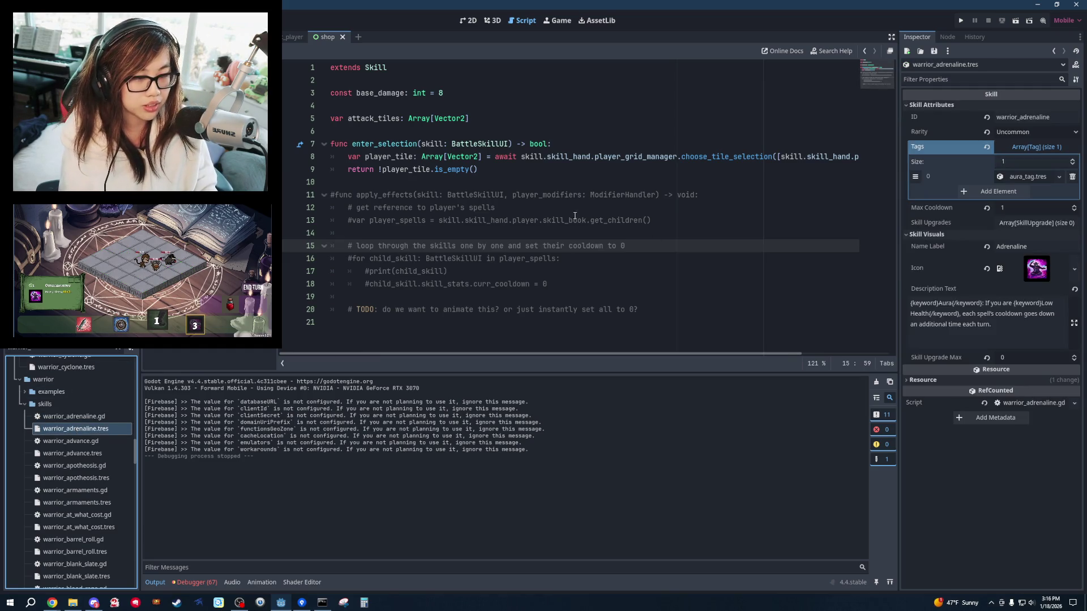
Load art/card_icons/warrior_card_icons/warrior_adrenaline.png as the Adrenaline skill's icon.
{"action": "left_click", "coordinate": [651, 207]}
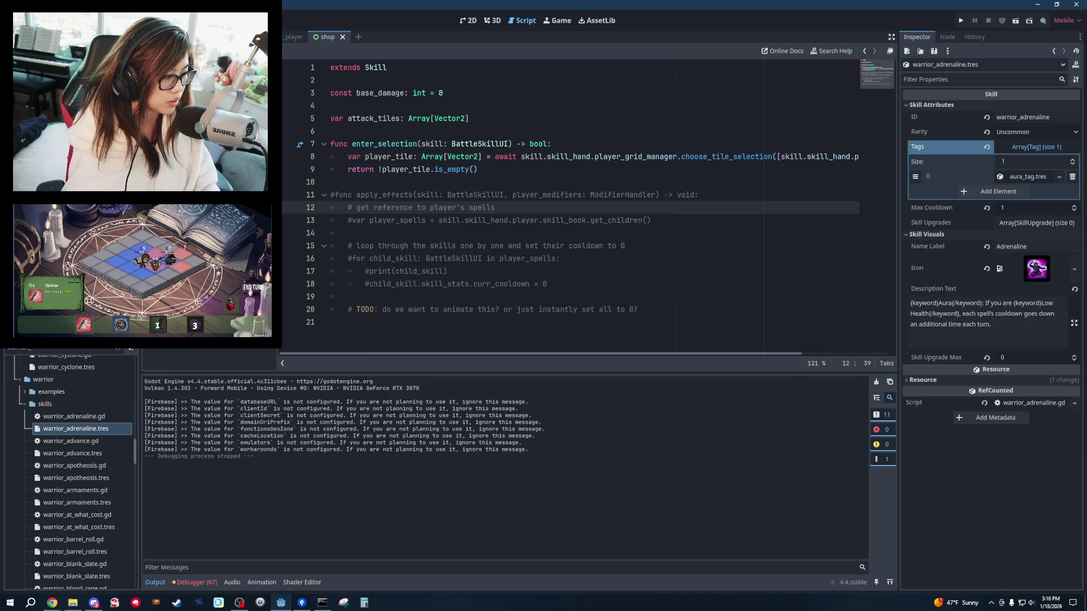
{"action": "left_click", "coordinate": [1074, 269]}
{"action": "left_click", "coordinate": [988, 494]}
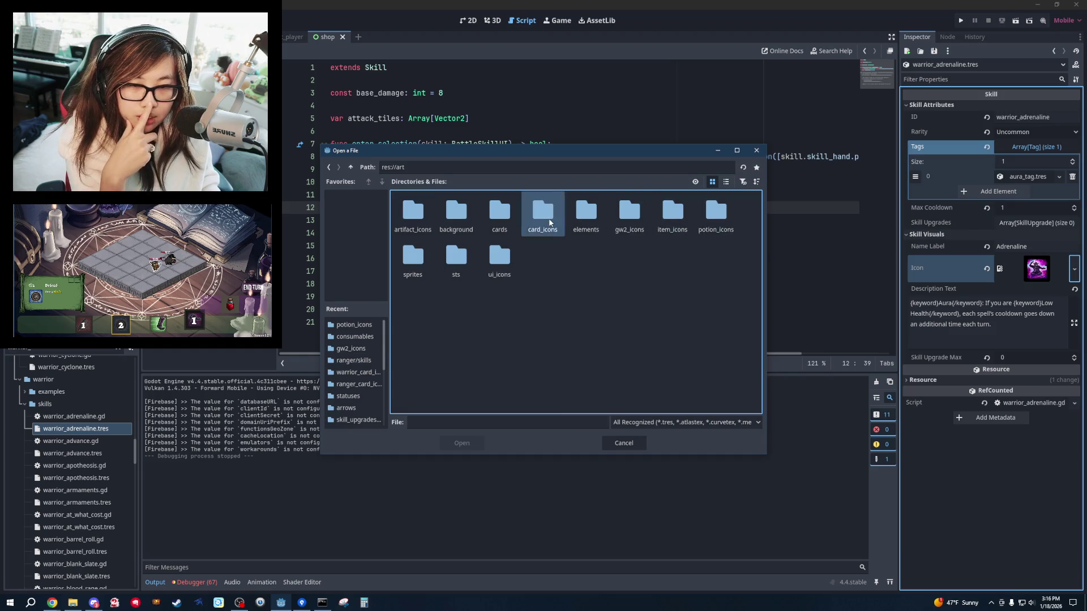
{"action": "double_click", "coordinate": [543, 214]}
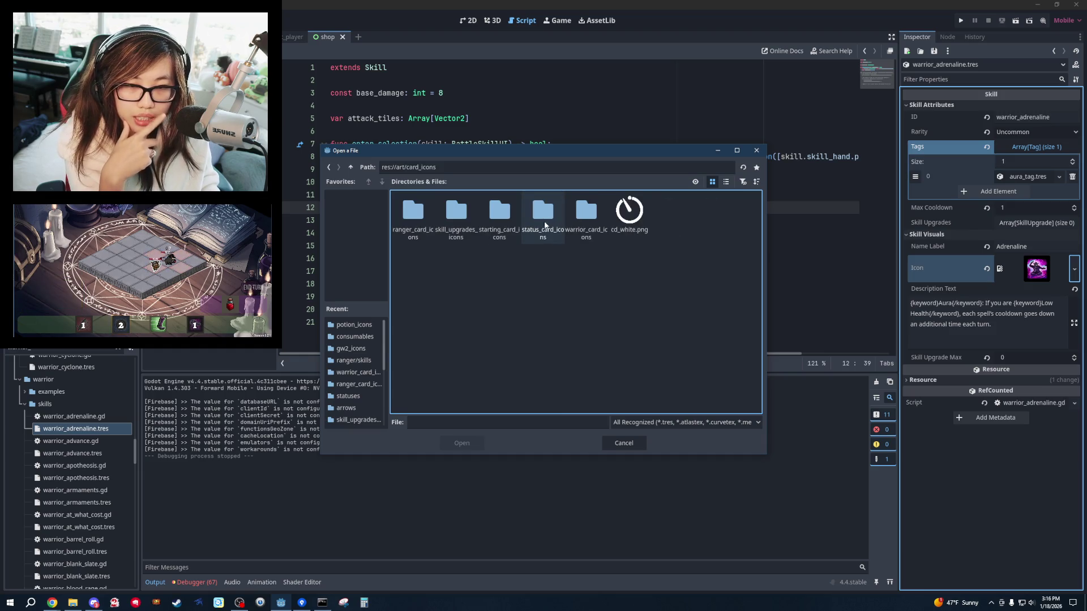
{"action": "double_click", "coordinate": [586, 214]}
{"action": "left_click", "coordinate": [413, 211]}
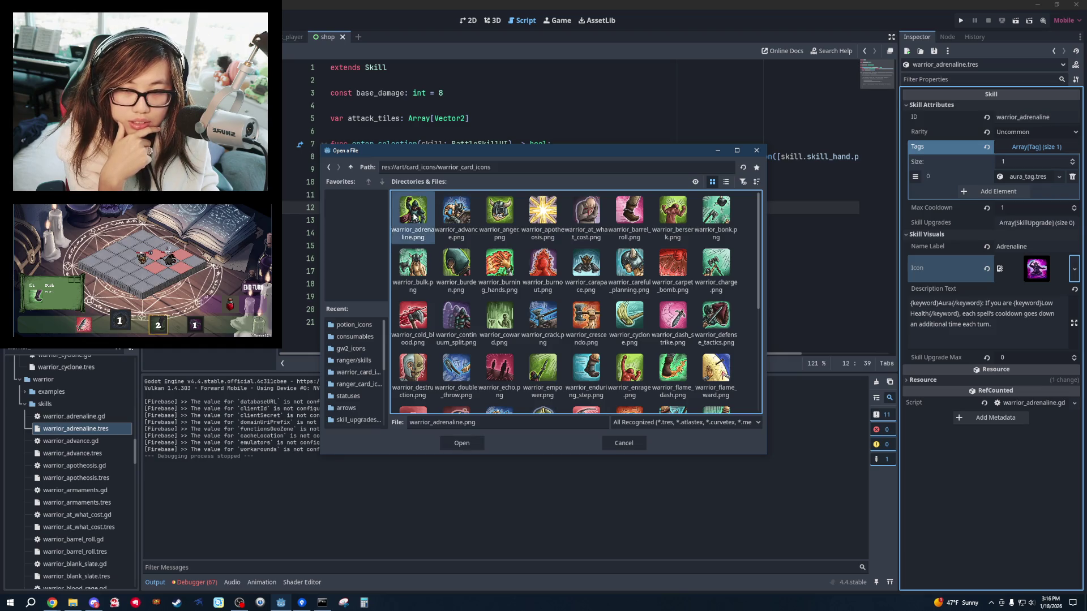
{"action": "double_click", "coordinate": [413, 210]}
{"action": "left_click", "coordinate": [707, 220]}
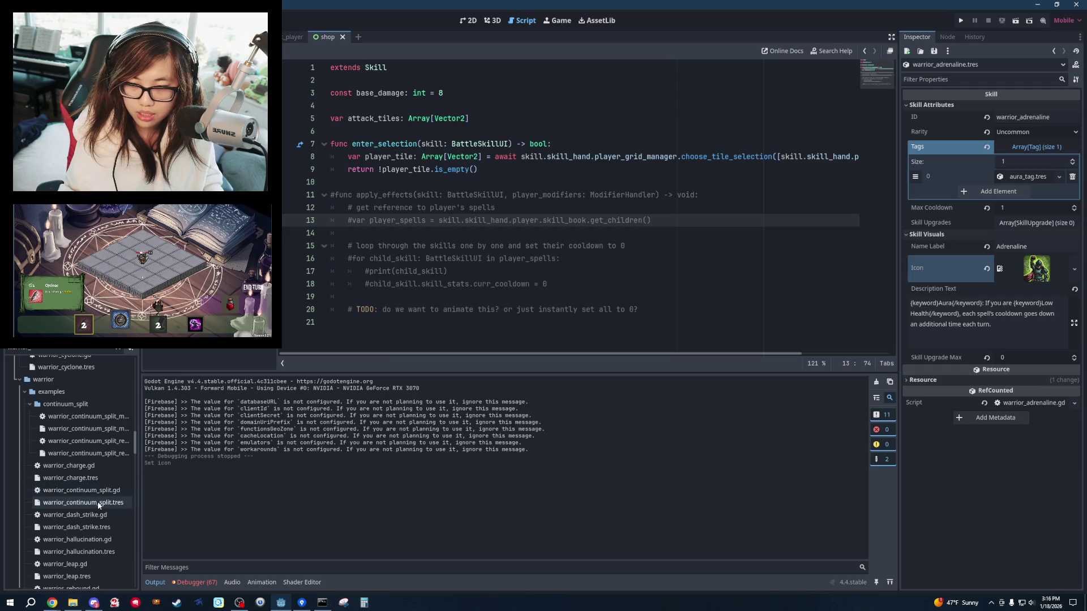
Browse the warrior skill resources, collapsing the examples folders, and open warrior_armaments.tres.
{"action": "left_click", "coordinate": [97, 501]}
{"action": "double_click", "coordinate": [62, 402]}
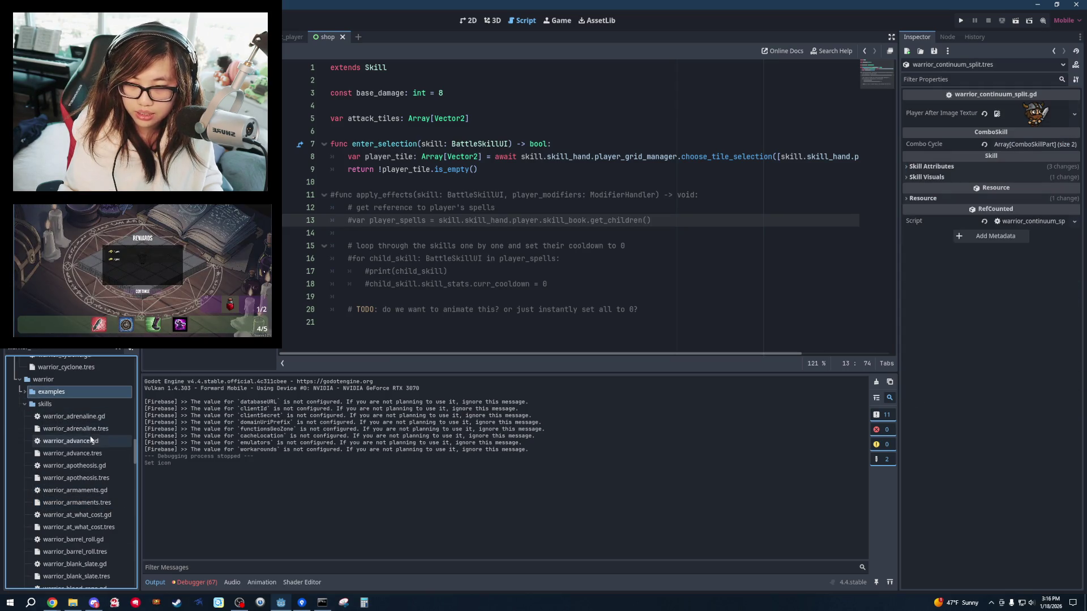
{"action": "double_click", "coordinate": [59, 394]}
{"action": "left_click", "coordinate": [89, 457]}
{"action": "scroll", "coordinate": [89, 456], "scroll_direction": "down", "scroll_amount": 2}
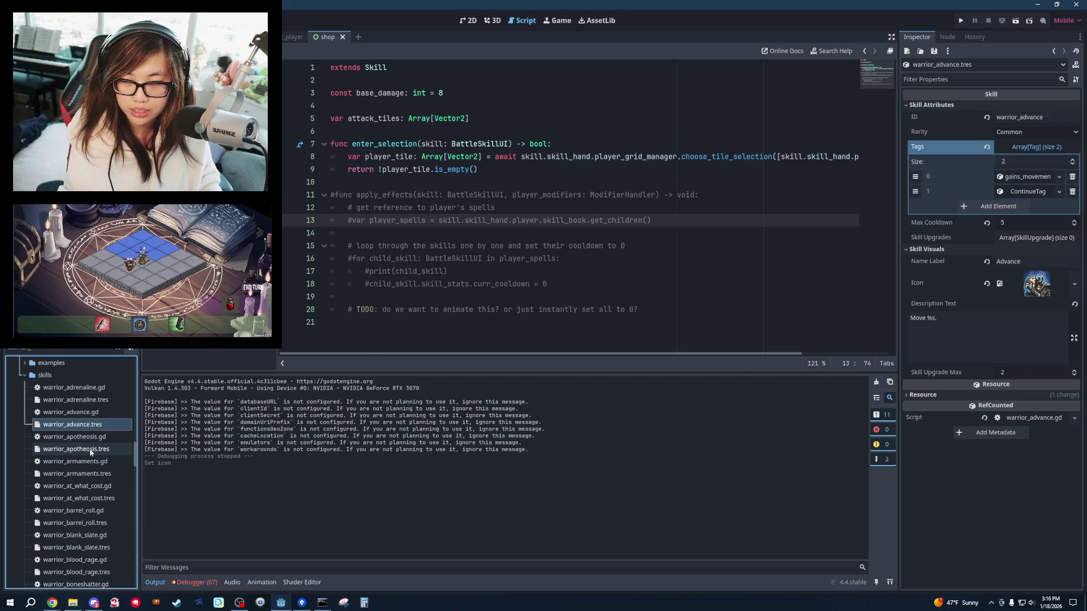
{"action": "left_click", "coordinate": [98, 451]}
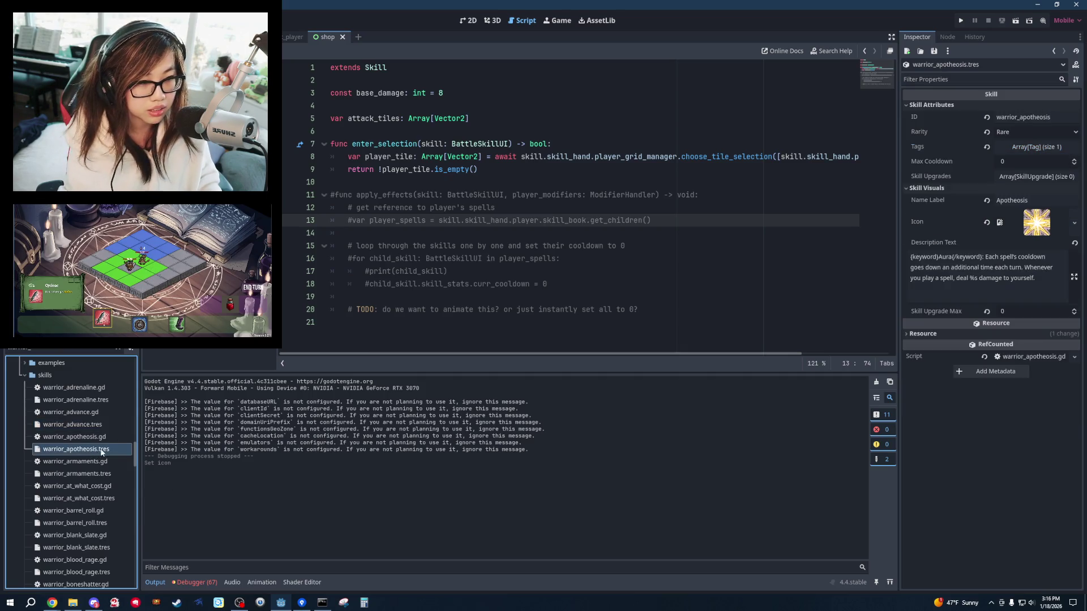
{"action": "left_click", "coordinate": [96, 477]}
Browse the icon loader to card_icons/warrior_card_icons, then cancel without changing the Armaments icon.
{"action": "left_click", "coordinate": [927, 115]}
{"action": "left_click", "coordinate": [931, 104]}
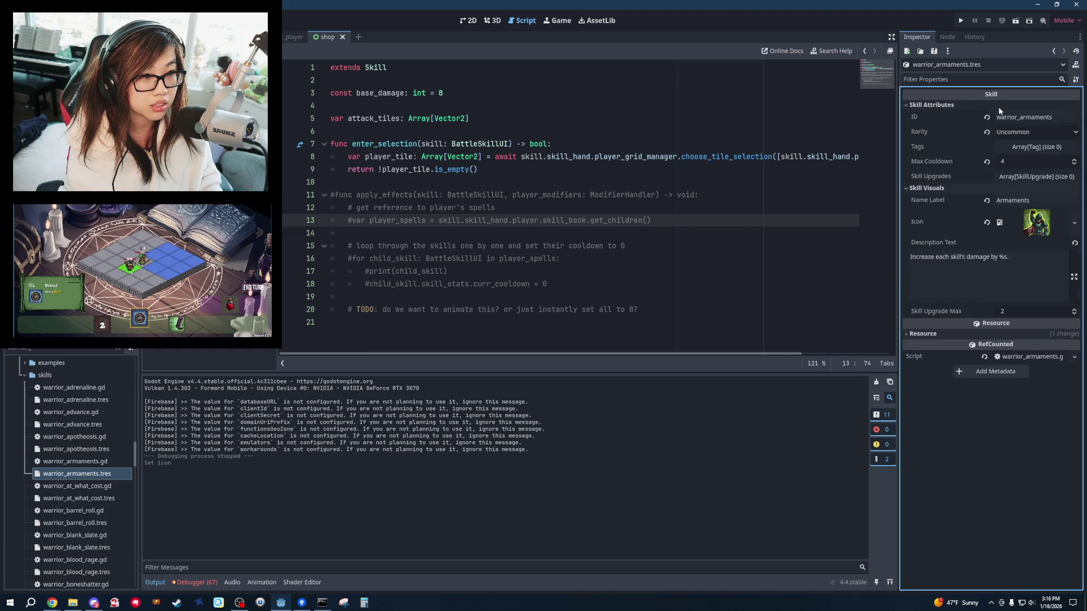
{"action": "left_click", "coordinate": [1073, 224]}
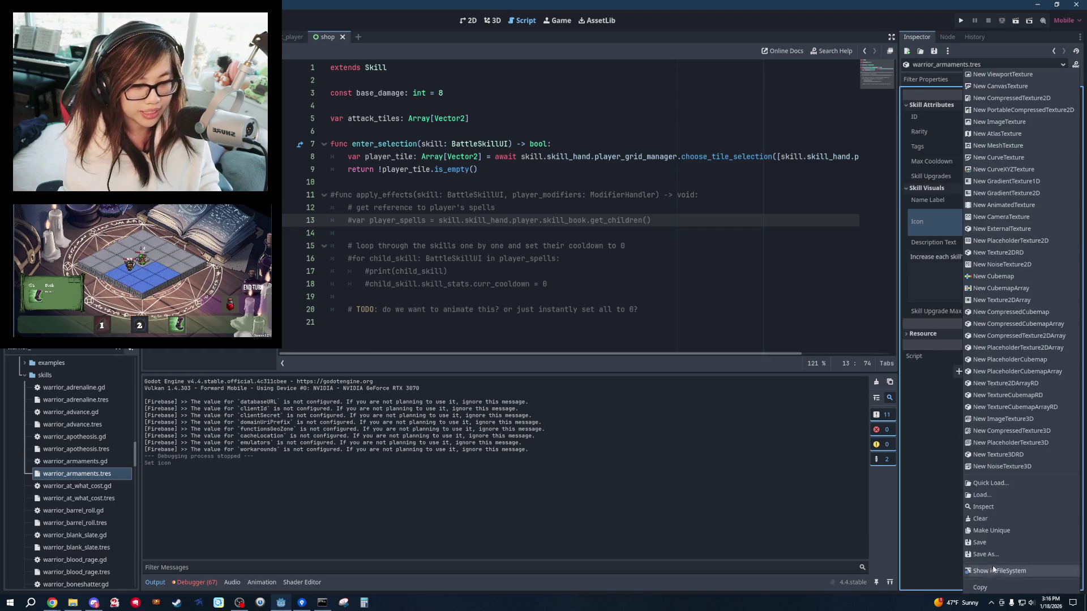
{"action": "left_click", "coordinate": [999, 495]}
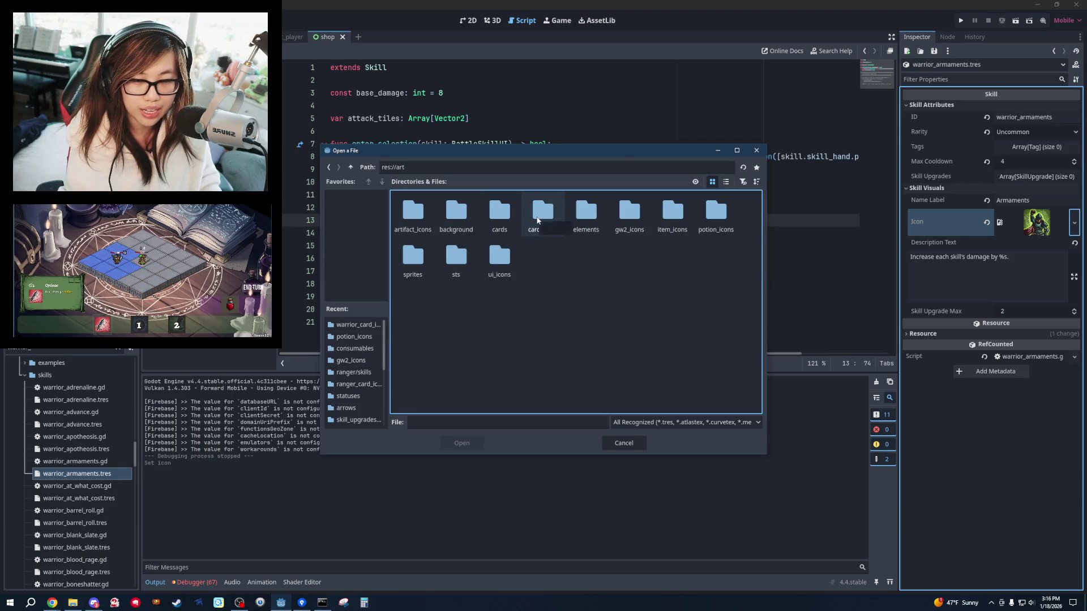
{"action": "double_click", "coordinate": [555, 225]}
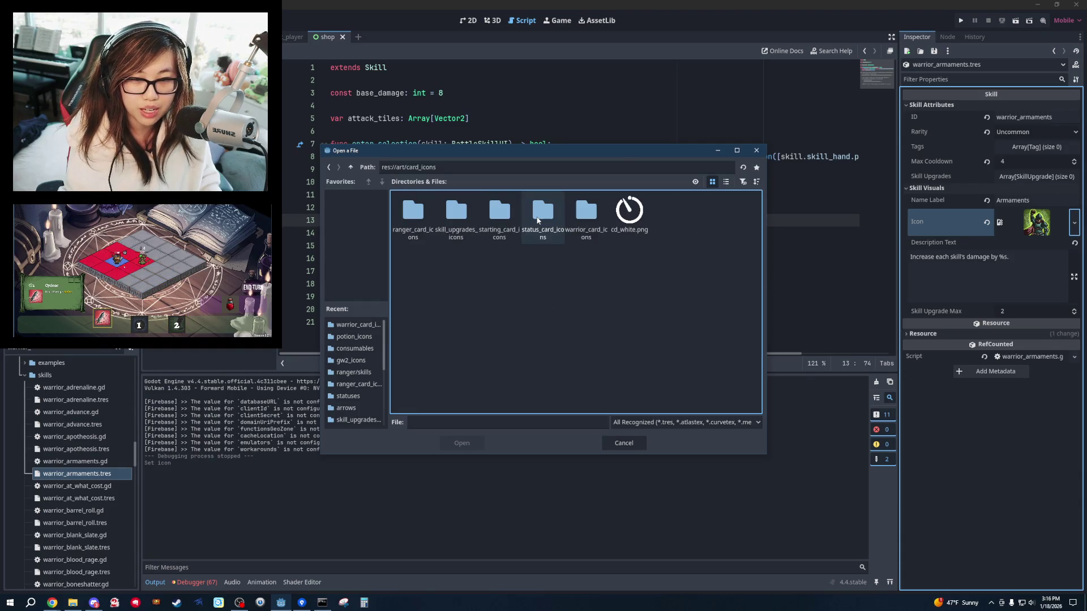
{"action": "left_click", "coordinate": [453, 224]}
{"action": "double_click", "coordinate": [586, 218]}
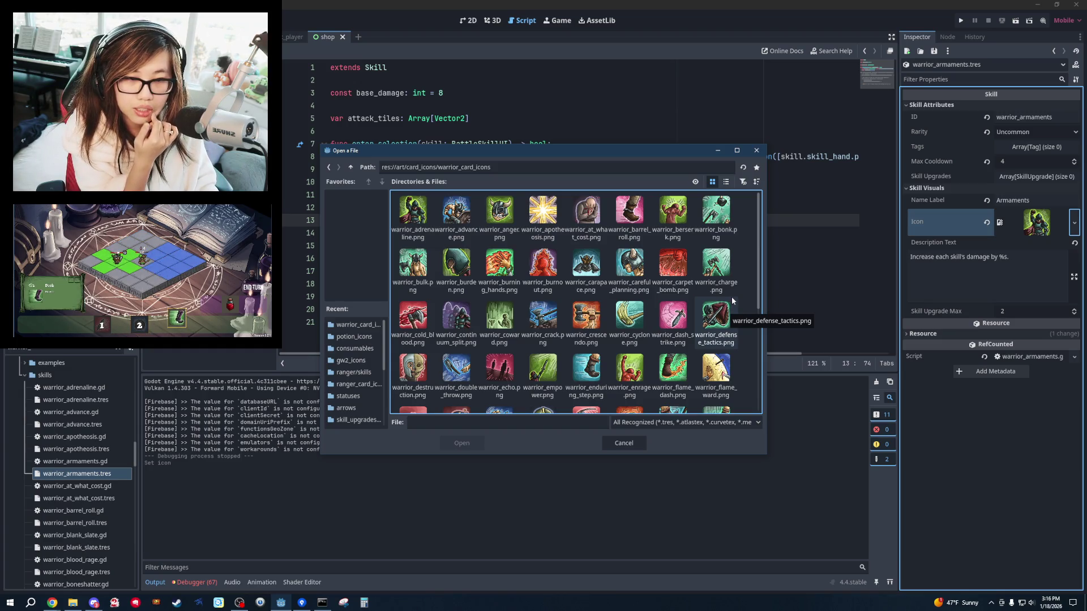
{"action": "left_click", "coordinate": [623, 443]}
{"action": "left_click", "coordinate": [657, 246]}
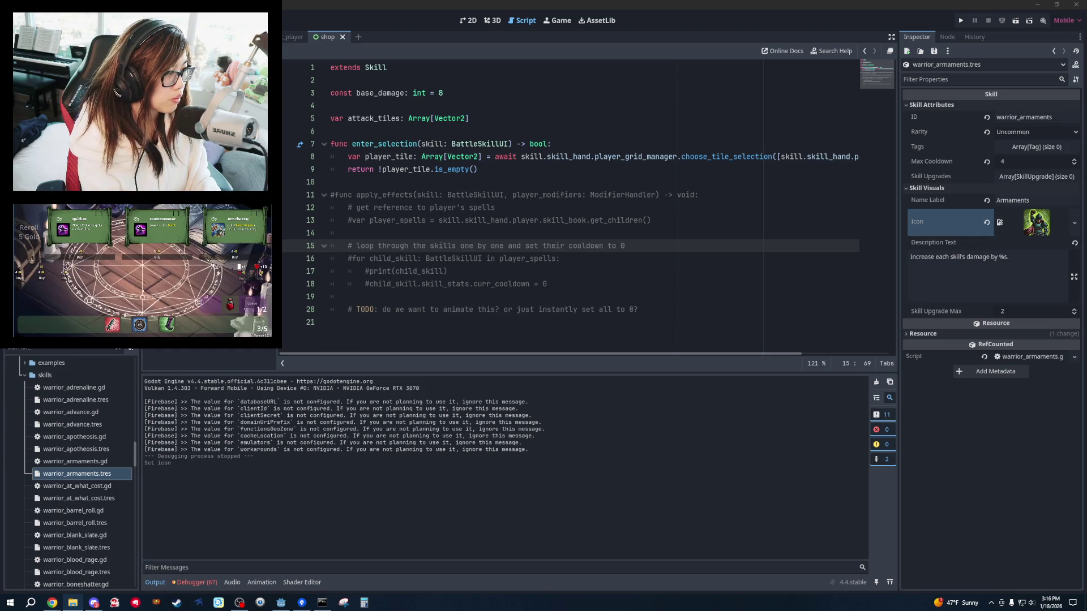
{"action": "key", "text": "alt+Tab"}
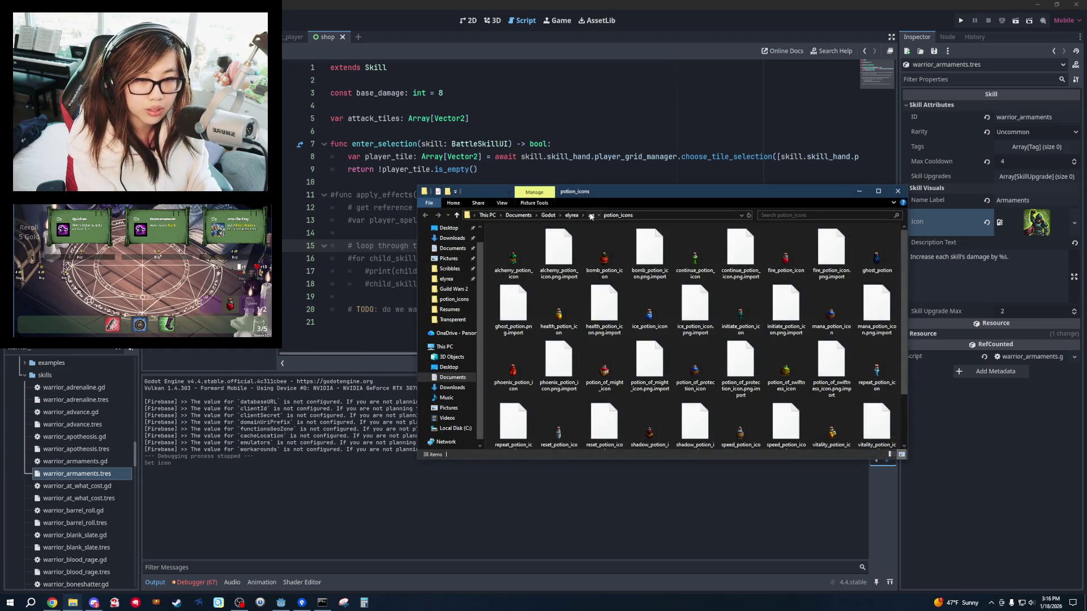
Paste the copied icon into art/card_icons/warrior_card_icons and rename it warrior_armaments.
{"action": "left_click", "coordinate": [591, 215]}
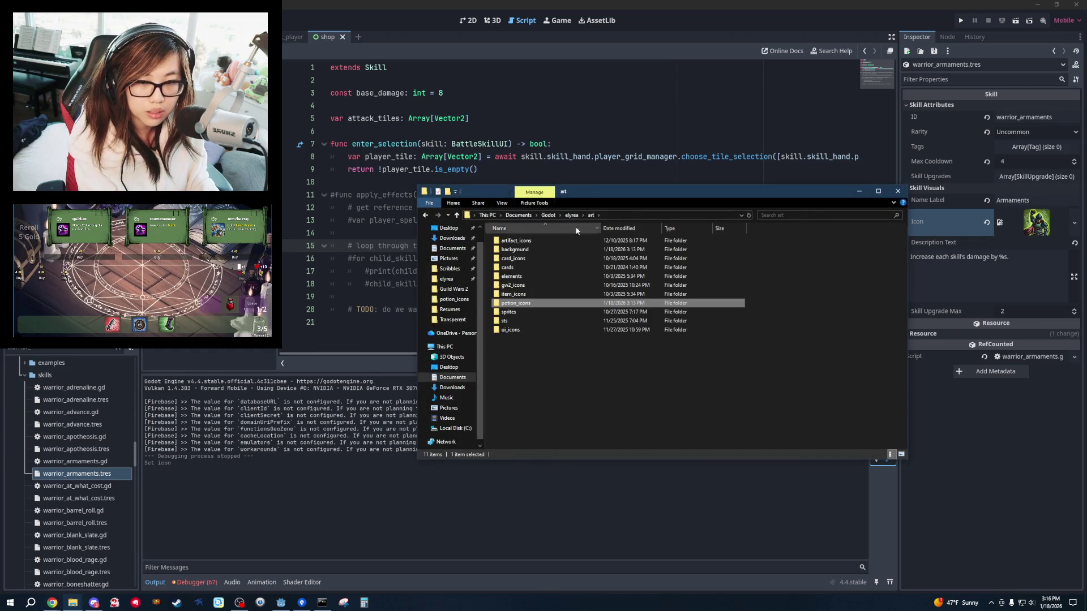
{"action": "double_click", "coordinate": [528, 259]}
{"action": "double_click", "coordinate": [522, 277]}
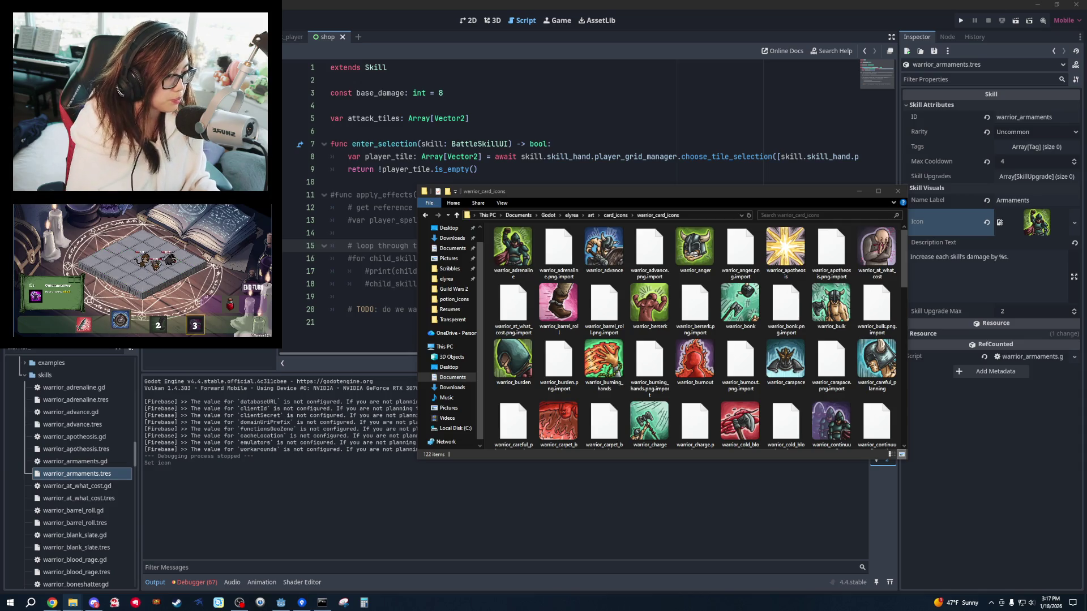
{"action": "left_click", "coordinate": [694, 196]}
{"action": "key", "text": "ctrl+v"}
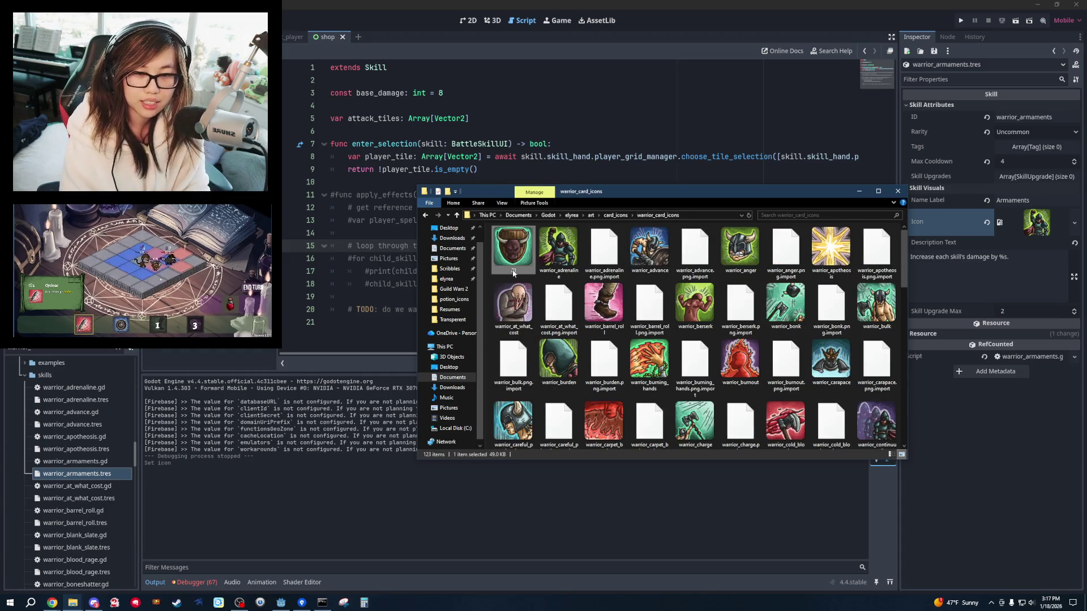
{"action": "left_click", "coordinate": [514, 270]}
{"action": "type", "text": "warrior_ar"}
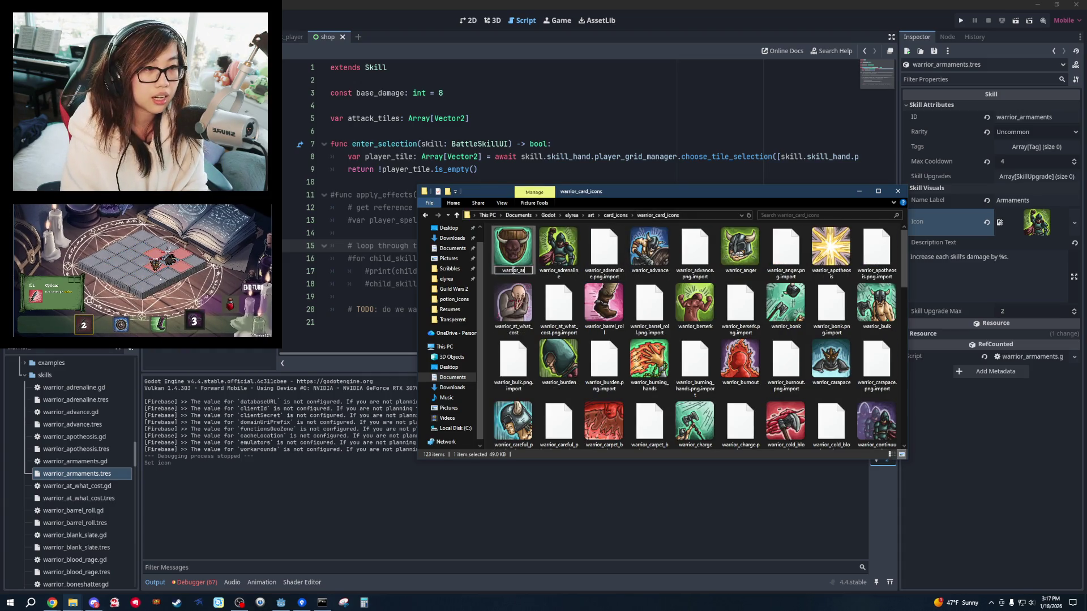
{"action": "type", "text": "maments"}
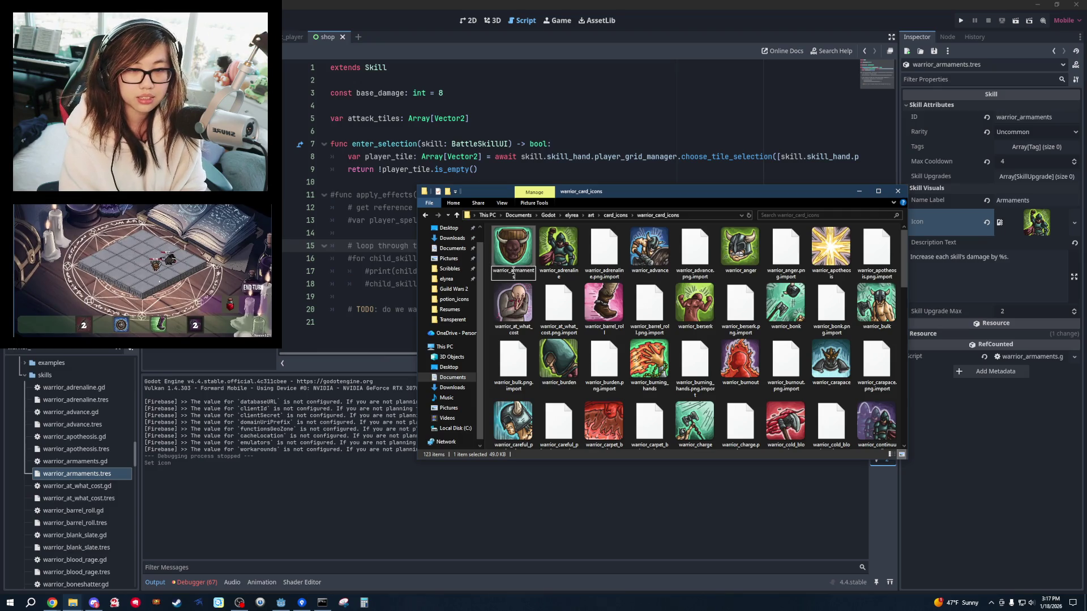
{"action": "key", "text": "Return"}
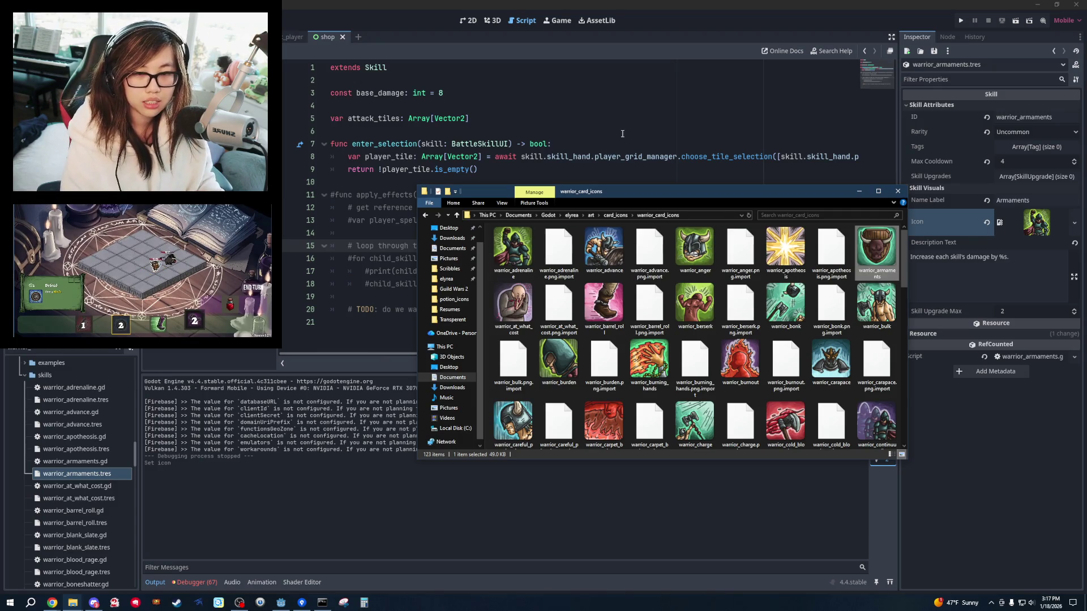
{"action": "left_click", "coordinate": [626, 131]}
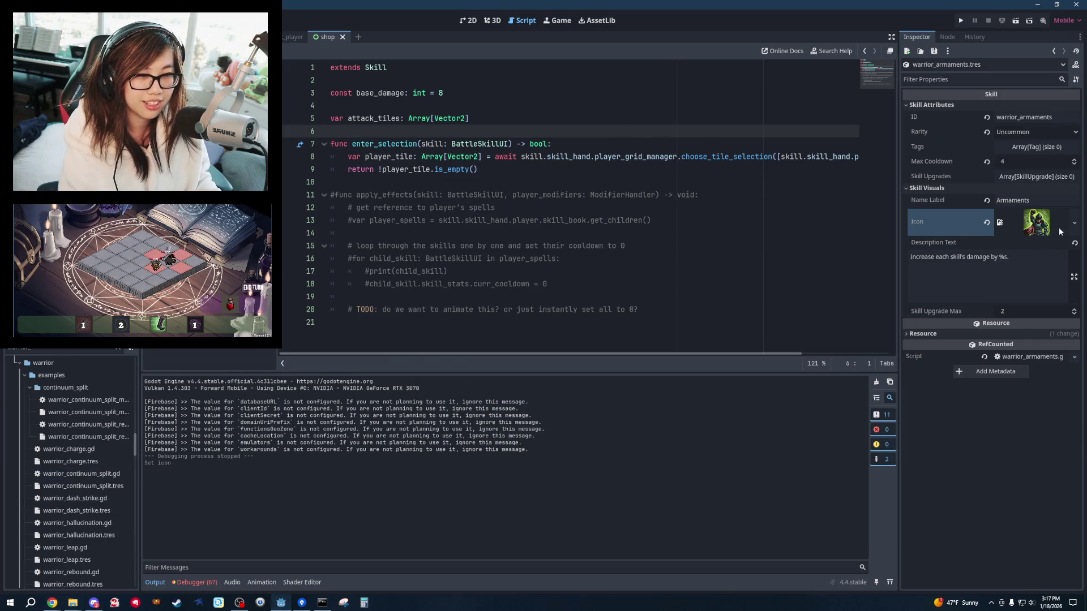
Load the new warrior_armaments bull image as the Armaments skill's icon.
{"action": "left_click", "coordinate": [1075, 224]}
{"action": "left_click", "coordinate": [995, 493]}
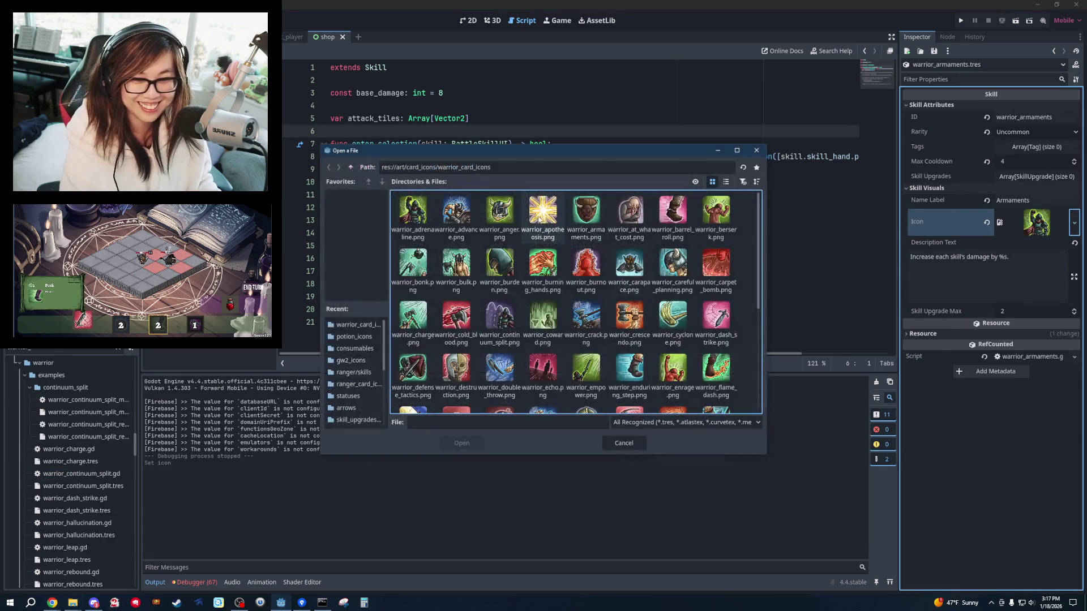
{"action": "double_click", "coordinate": [586, 210]}
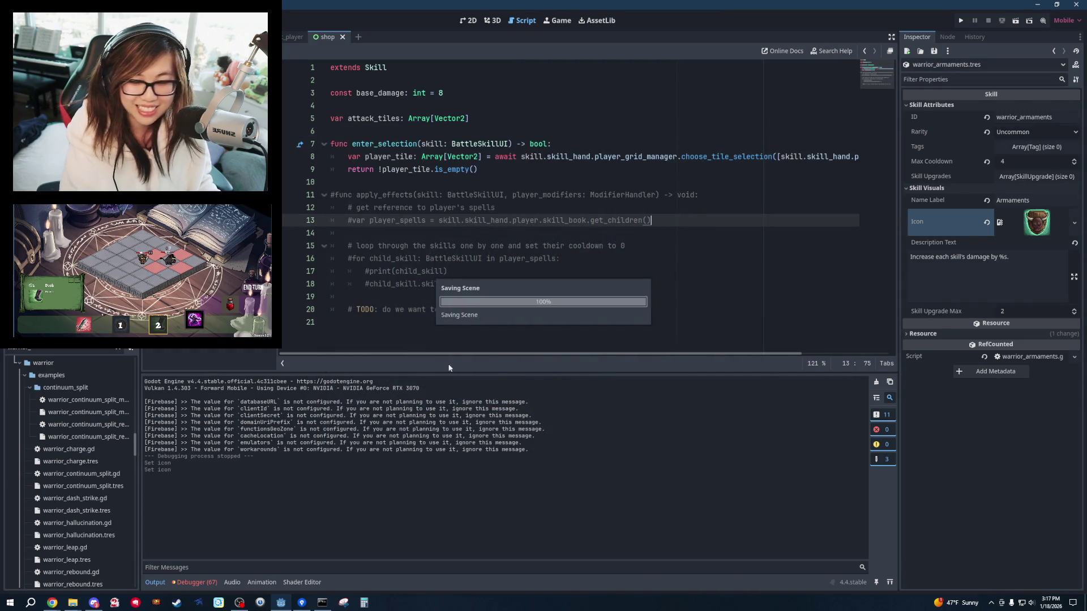
Open warrior_blank_slate.tres, expand its Inspector sections, and arrange the Craftpix and icon folder windows.
{"action": "left_click", "coordinate": [69, 376]}
{"action": "scroll", "coordinate": [79, 425], "scroll_direction": "down", "scroll_amount": 5}
{"action": "left_click", "coordinate": [87, 454]}
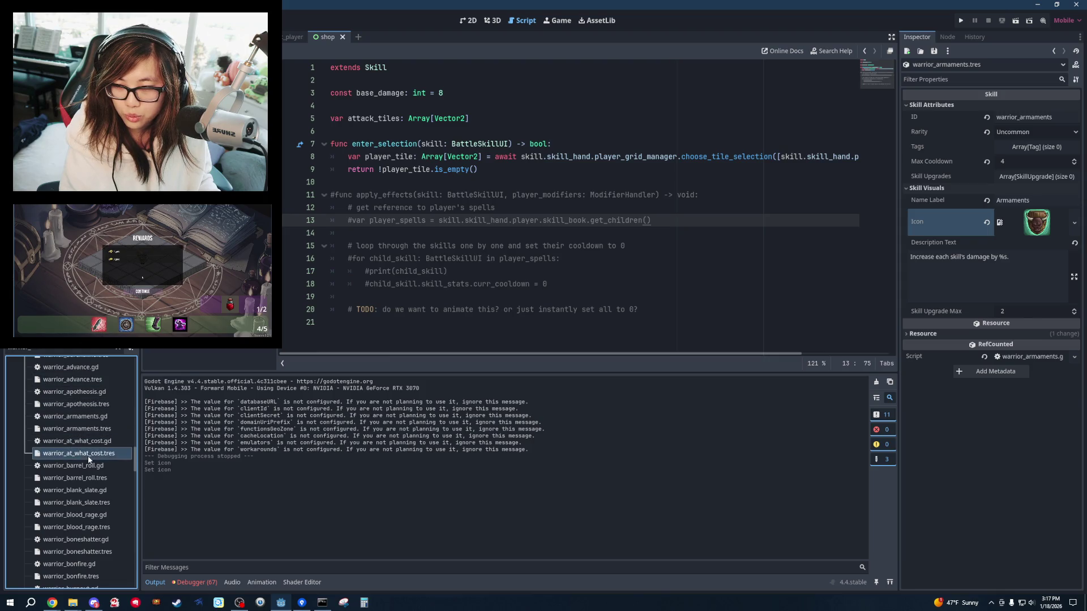
{"action": "left_click", "coordinate": [101, 456]}
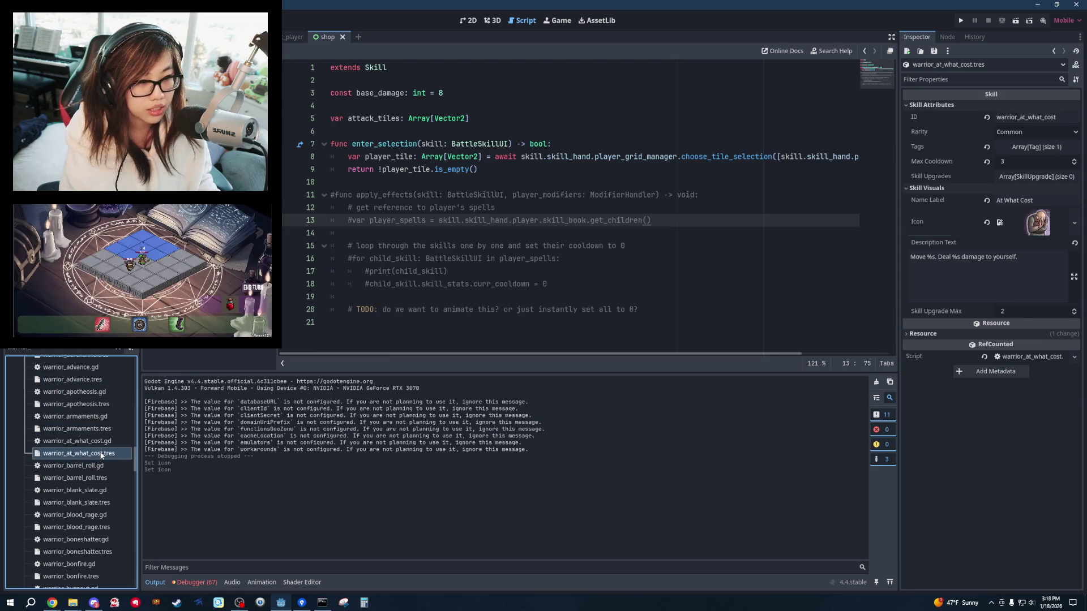
{"action": "key", "text": "Down"}
{"action": "key", "text": "Down"}
{"action": "scroll", "coordinate": [101, 458], "scroll_direction": "down", "scroll_amount": 2}
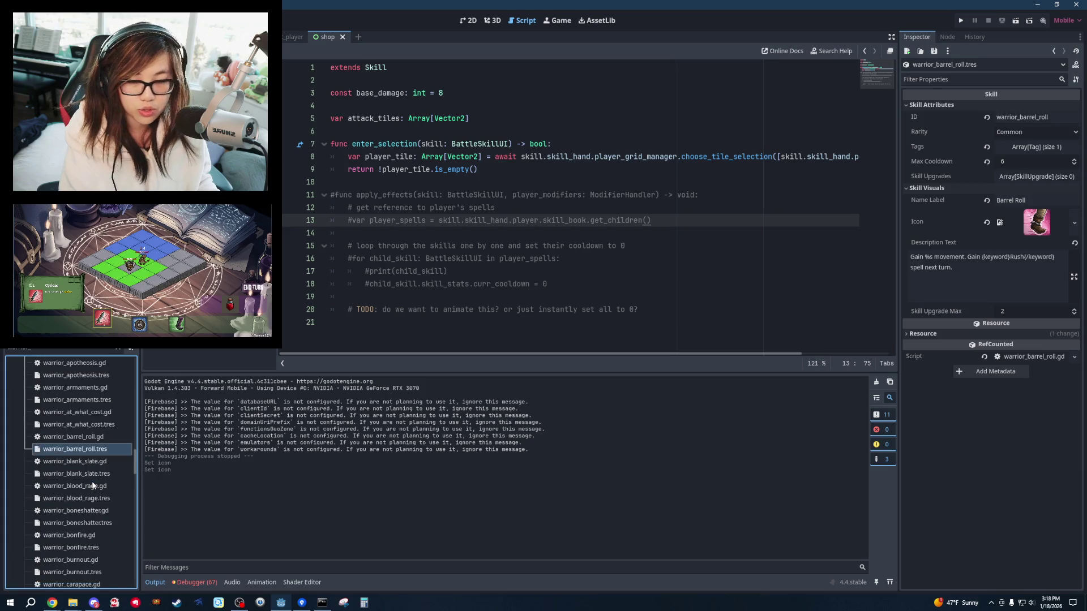
{"action": "left_click", "coordinate": [104, 446]}
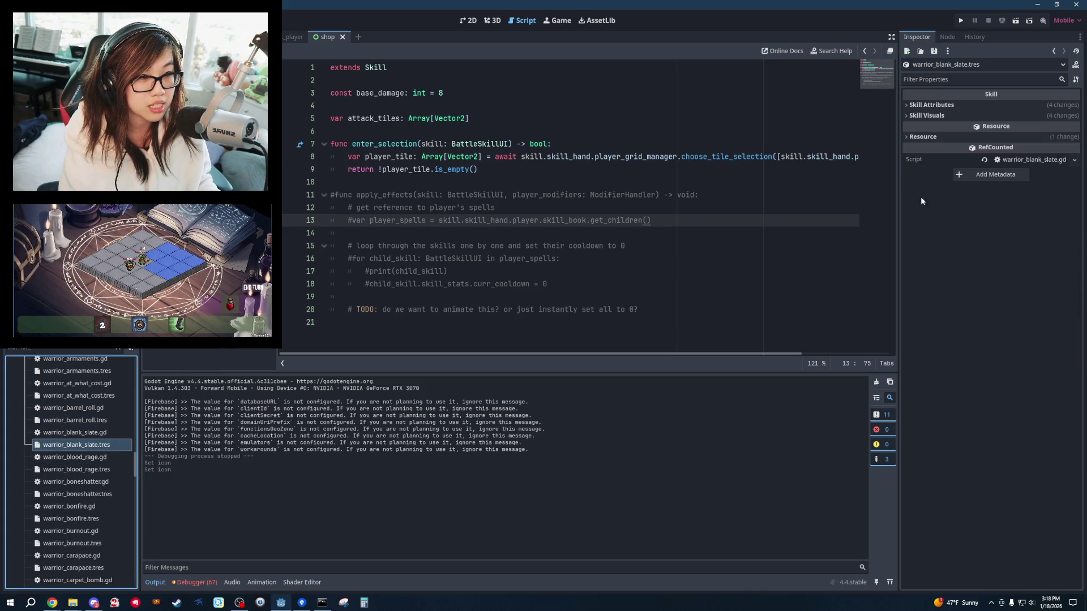
{"action": "left_click", "coordinate": [921, 116]}
{"action": "left_click", "coordinate": [929, 105]}
{"action": "left_click", "coordinate": [700, 195]}
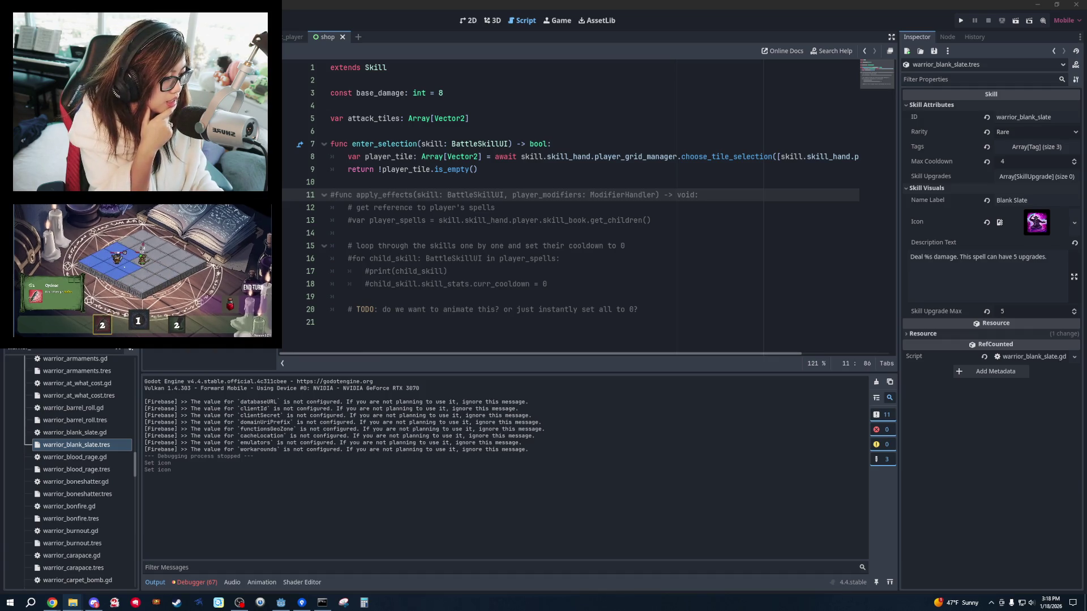
{"action": "left_click_drag", "start_coordinate": [1086, 264], "coordinate": [709, 263]}
{"action": "mouse_move", "coordinate": [691, 192]}
{"action": "left_mouse_down"}
{"action": "mouse_move", "coordinate": [361, 138]}
{"action": "mouse_move", "coordinate": [397, 157]}
{"action": "mouse_move", "coordinate": [386, 165]}
{"action": "left_mouse_up"}
Browse the Craftpix alchemist skills pack and paste icon 45 into warrior_card_icons.
{"action": "left_click", "coordinate": [706, 271]}
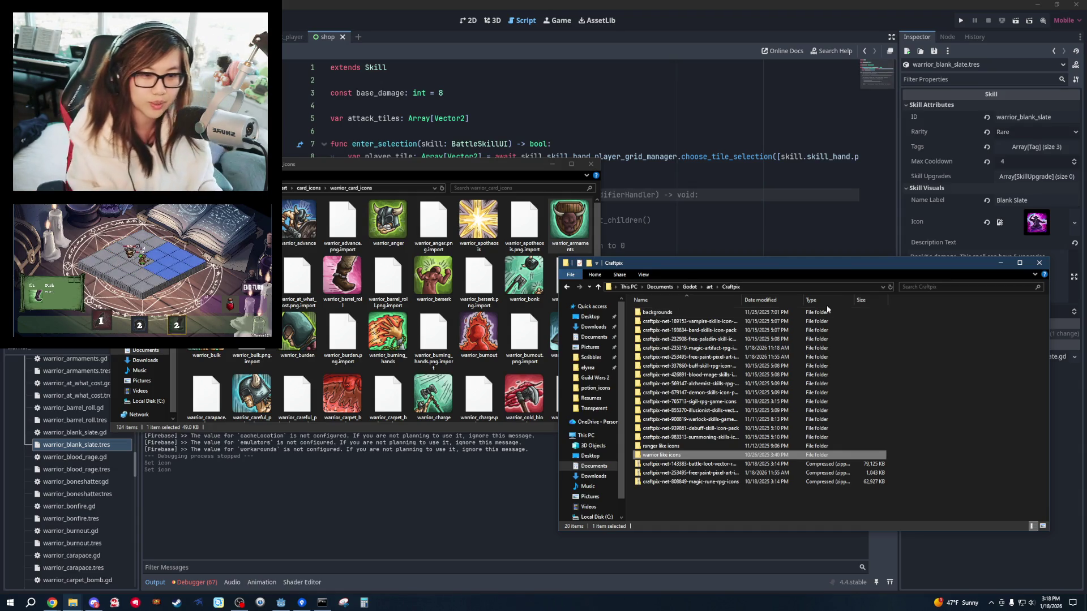
{"action": "double_click", "coordinate": [702, 455]}
{"action": "double_click", "coordinate": [698, 339]}
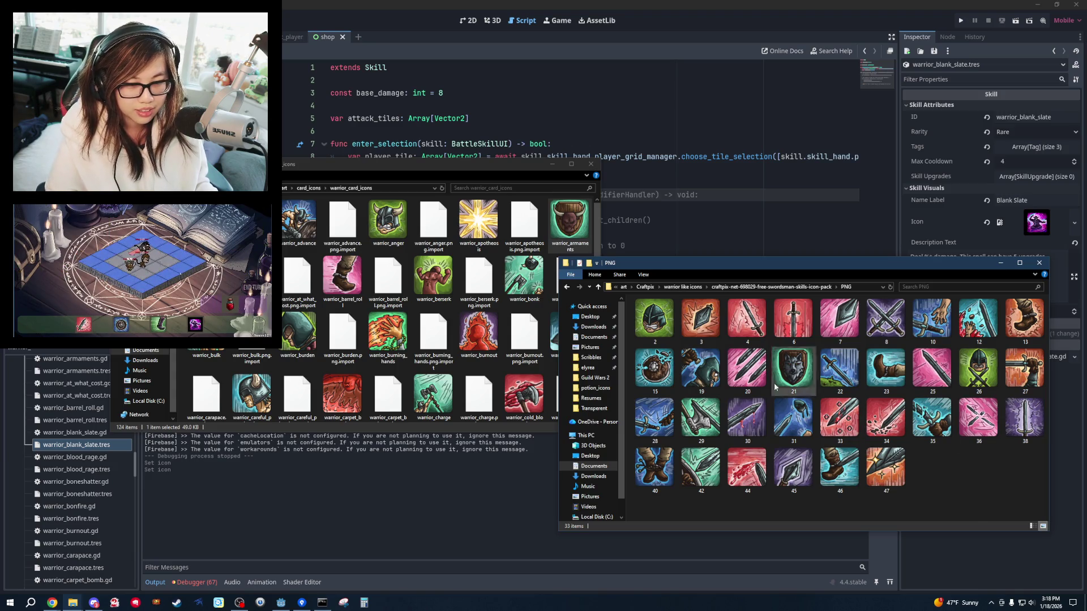
{"action": "left_click", "coordinate": [567, 289]}
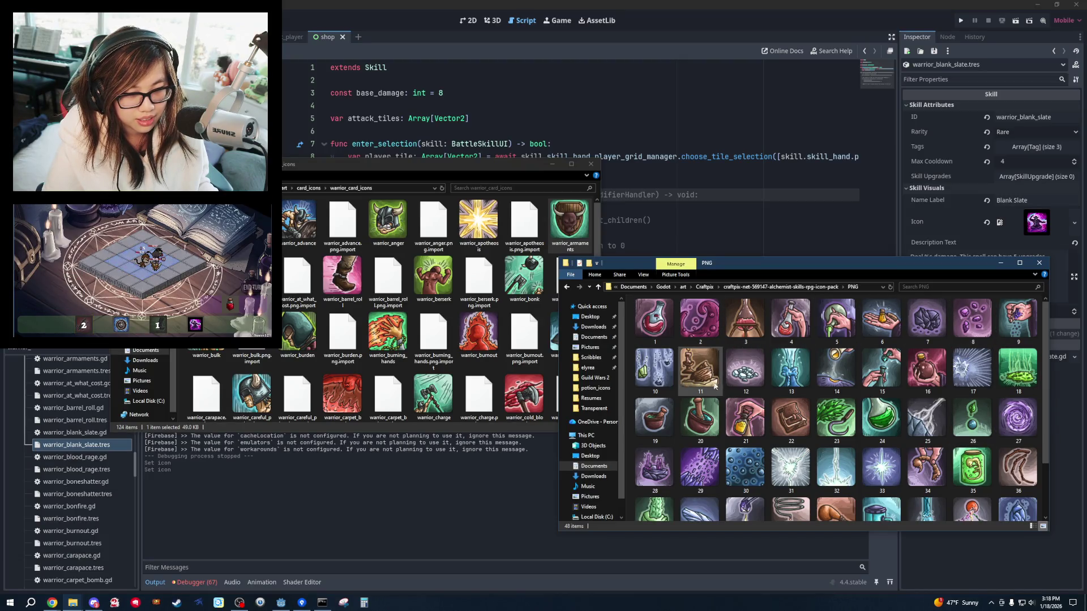
{"action": "left_click", "coordinate": [788, 422]}
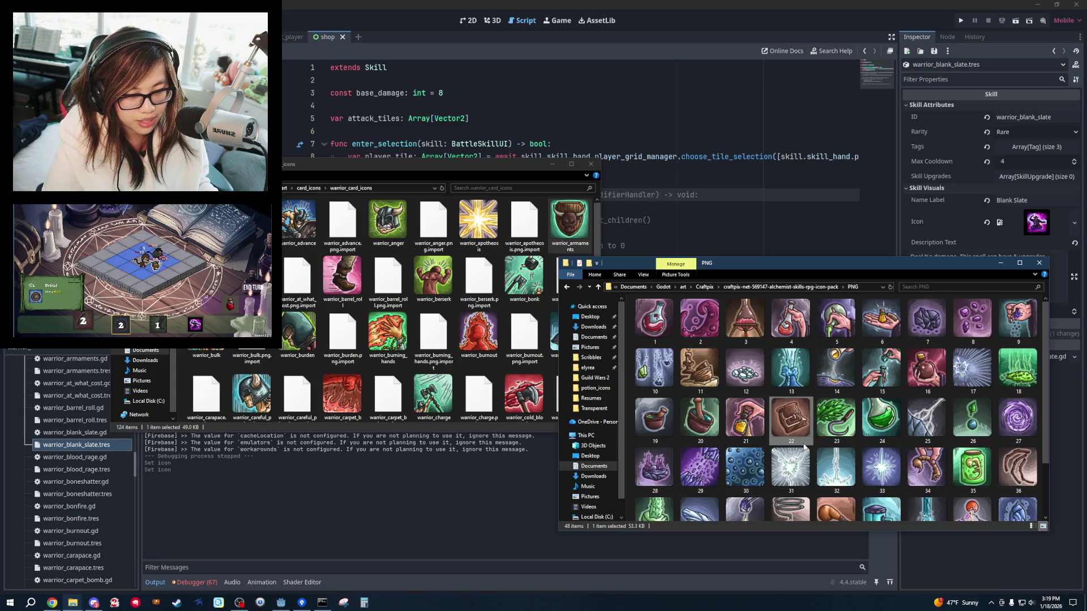
{"action": "scroll", "coordinate": [731, 471], "scroll_direction": "down", "scroll_amount": 1}
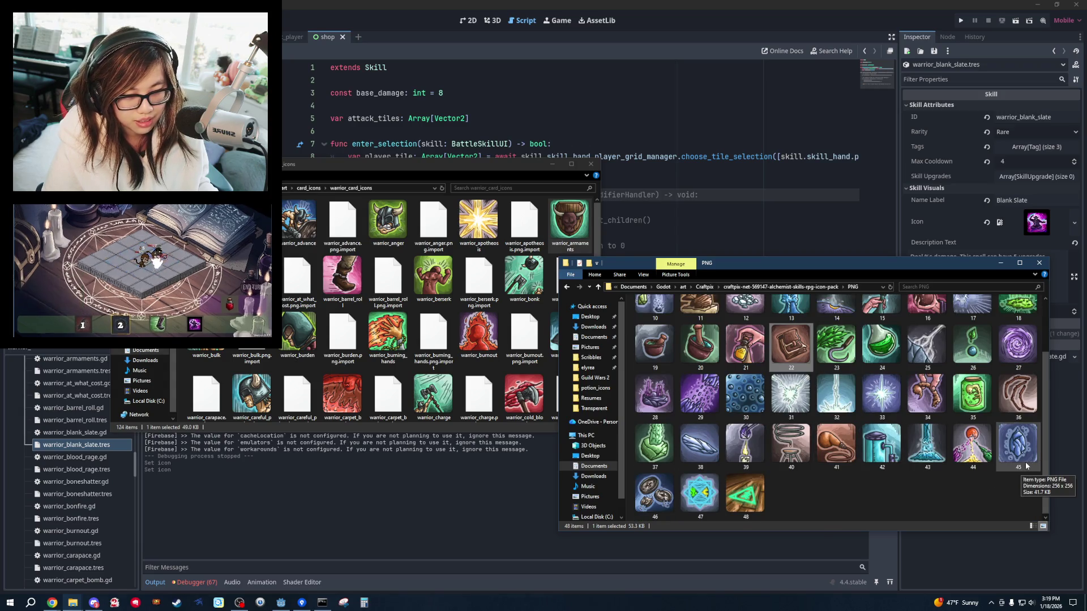
{"action": "left_click", "coordinate": [1017, 444]}
{"action": "left_click", "coordinate": [484, 252]}
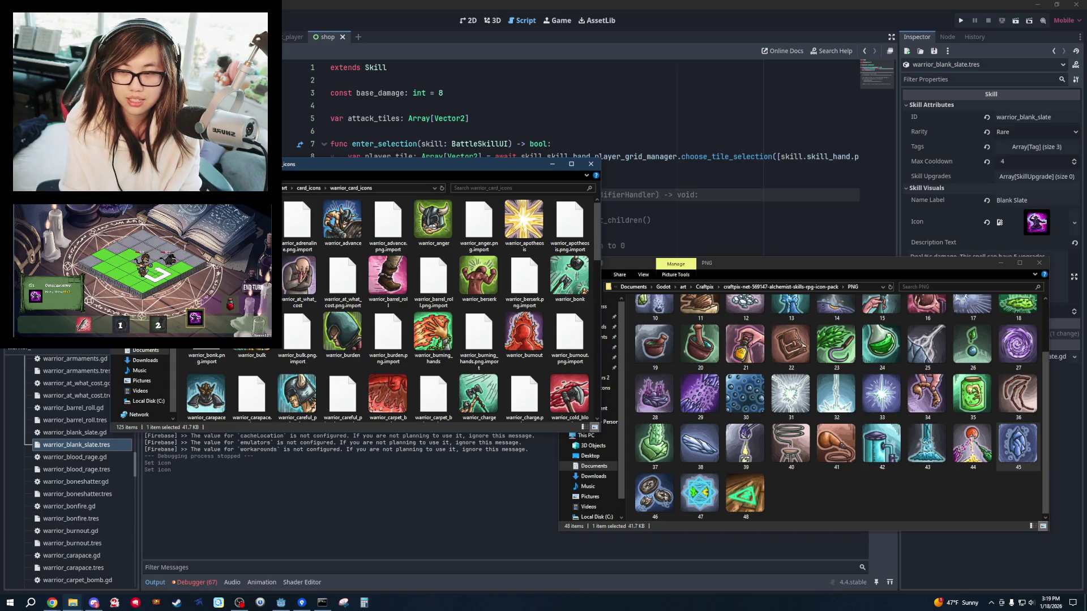
{"action": "left_click", "coordinate": [1075, 222]}
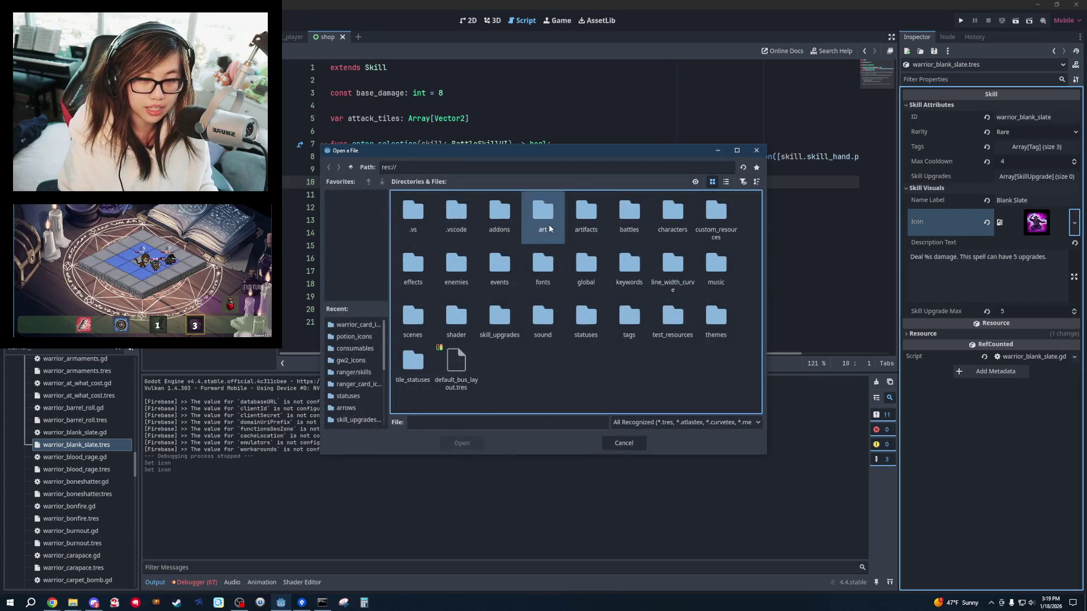
Load res://art/card_icons/warrior_card_icons/warrior_blank_slate.png as the Blank Slate icon.
{"action": "double_click", "coordinate": [543, 212]}
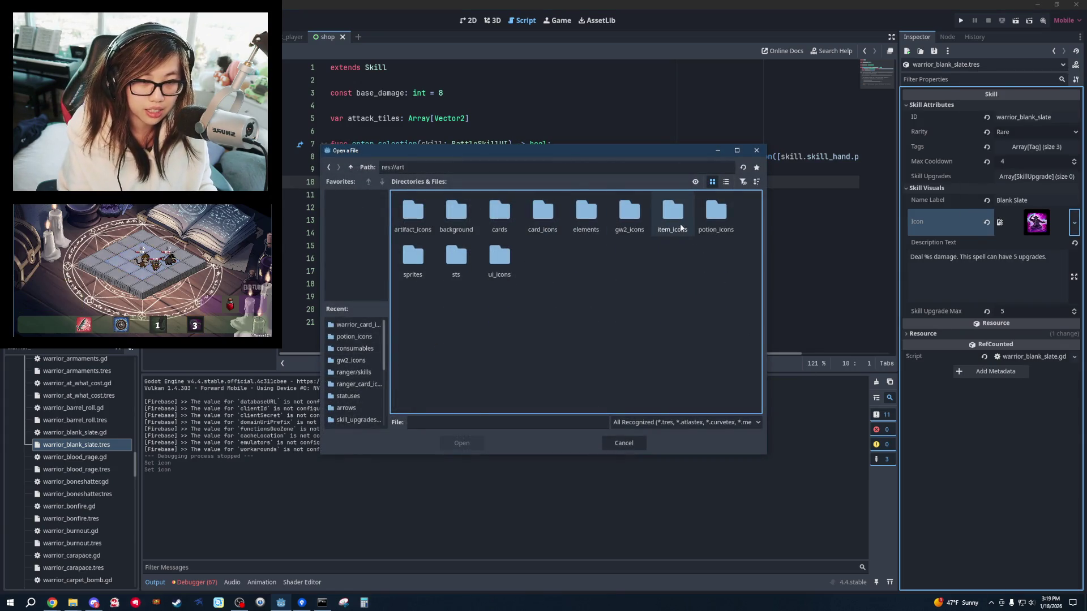
{"action": "double_click", "coordinate": [625, 221]}
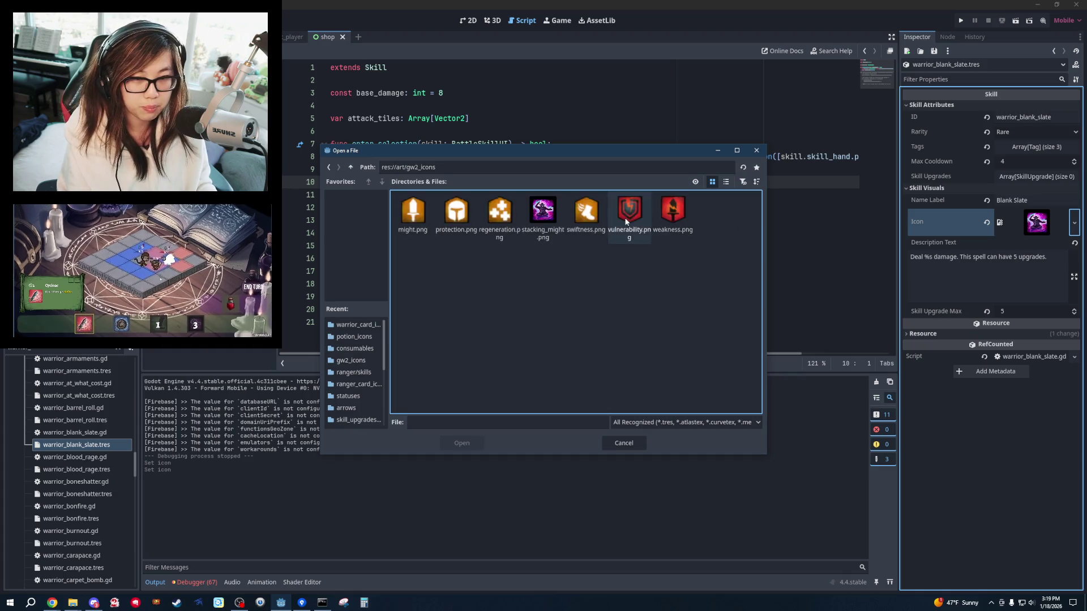
{"action": "left_click", "coordinate": [329, 169]}
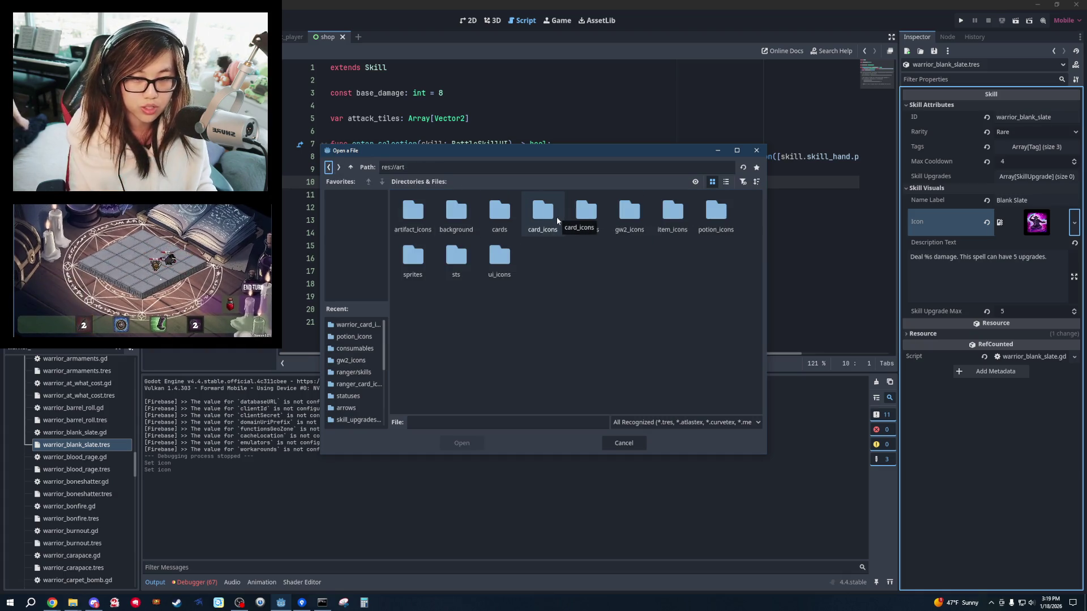
{"action": "double_click", "coordinate": [556, 216]}
{"action": "double_click", "coordinate": [568, 218]}
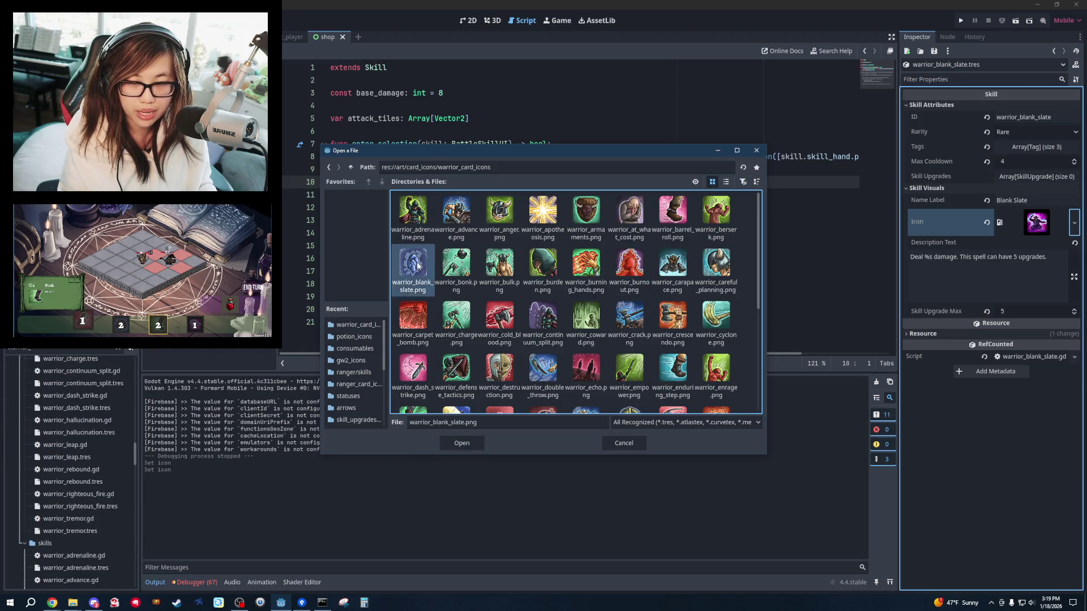
{"action": "double_click", "coordinate": [413, 266]}
{"action": "left_click", "coordinate": [754, 233]}
{"action": "left_click", "coordinate": [754, 219]}
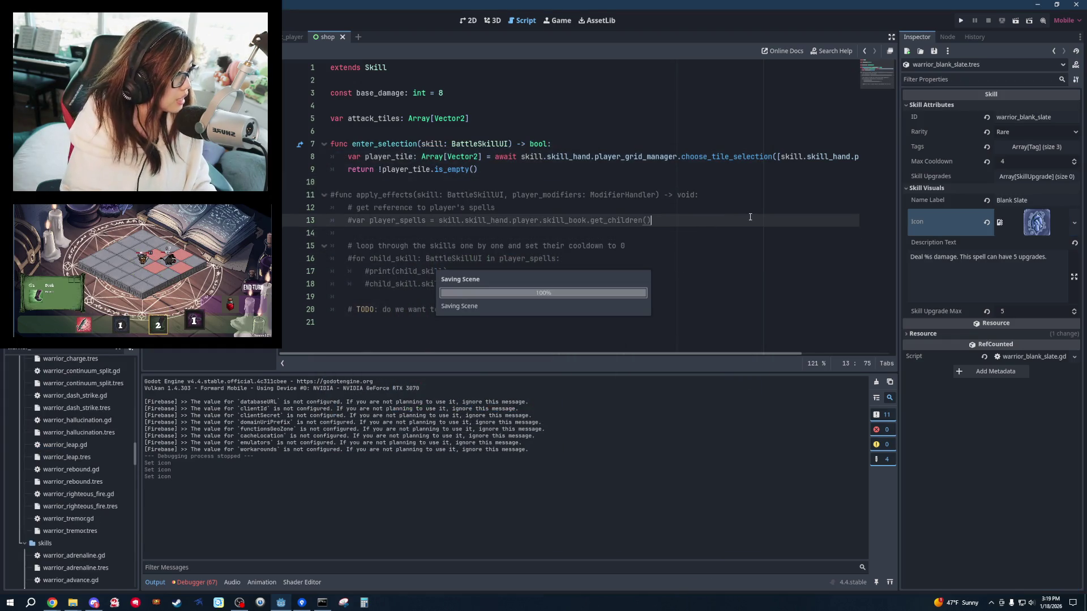
Open warrior_blood_rage.tres, expand its properties, and bring up the icon pack folder window.
{"action": "scroll", "coordinate": [97, 504], "scroll_direction": "down", "scroll_amount": 10}
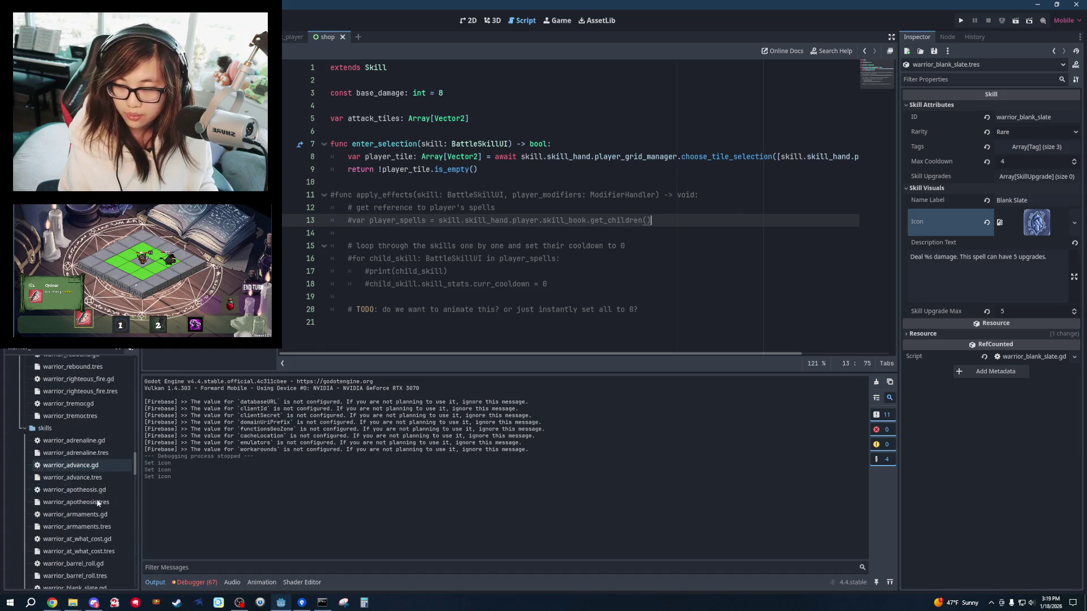
{"action": "left_click", "coordinate": [101, 484]}
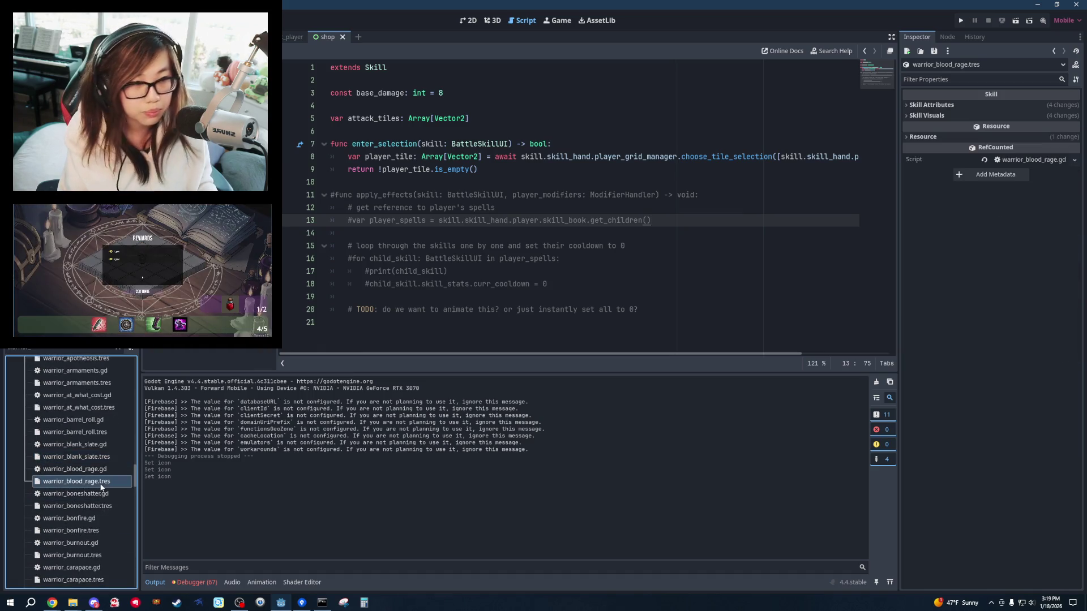
{"action": "left_click", "coordinate": [754, 198]}
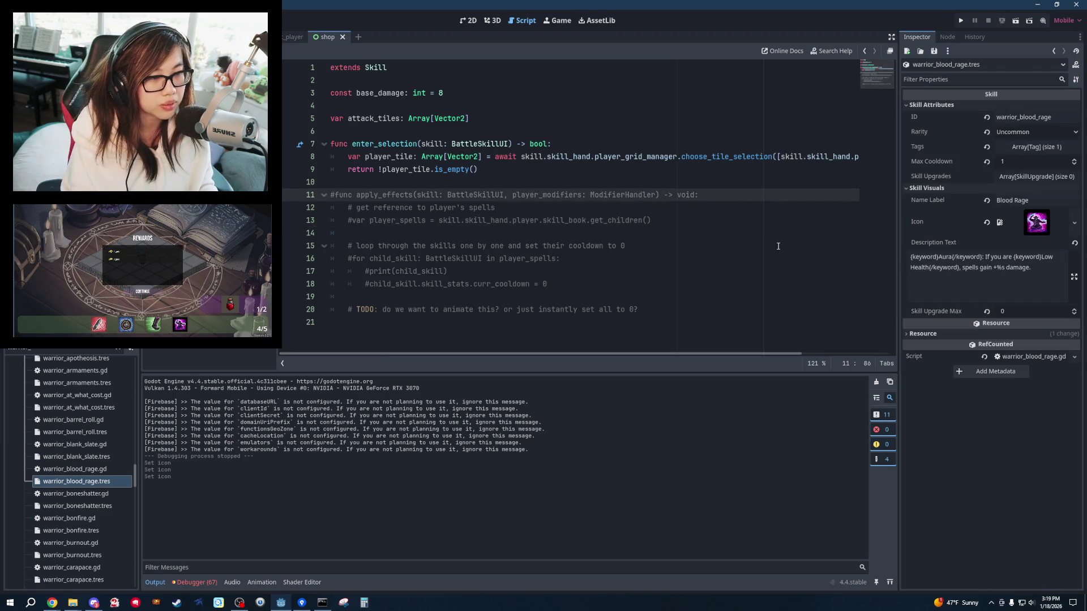
{"action": "left_click", "coordinate": [662, 246]}
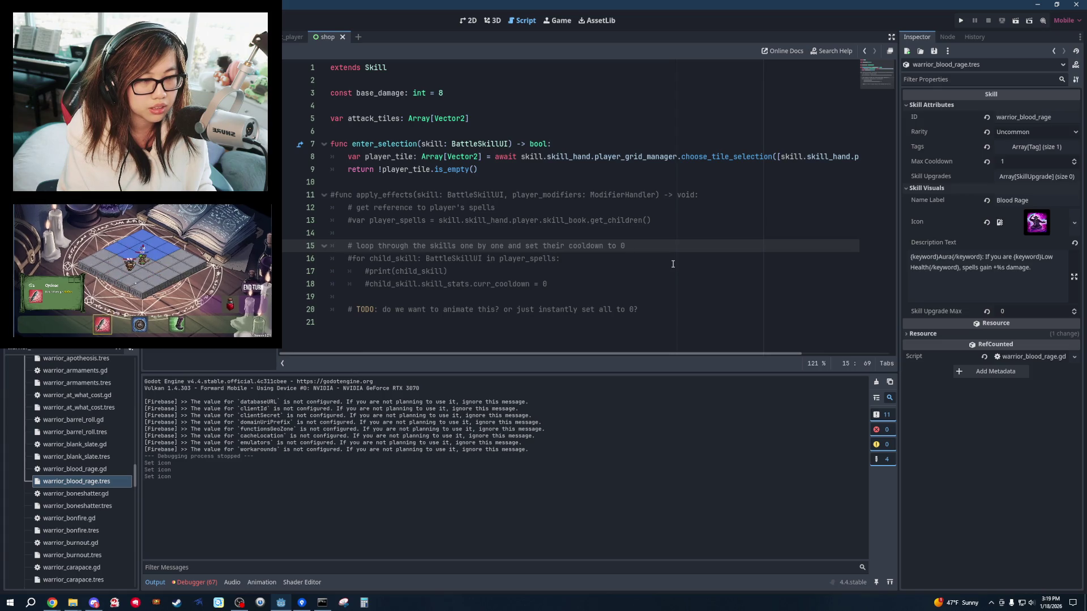
{"action": "key", "text": "alt+Tab"}
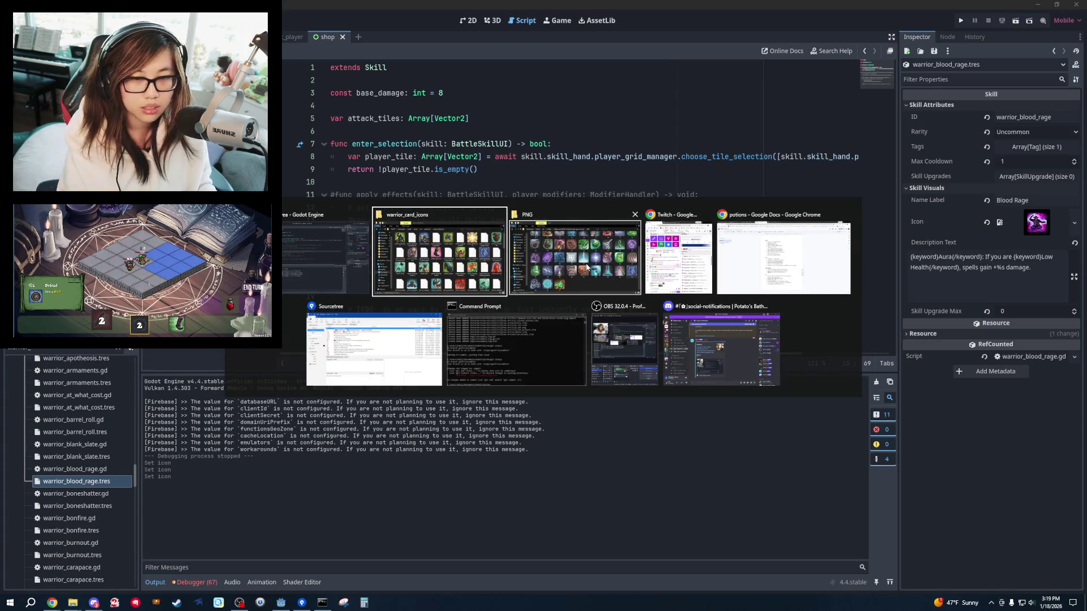
{"action": "left_click", "coordinate": [585, 275]}
Bring the warrior_card_icons folder and the icon pack window forward, back at the Craftpix pack list.
{"action": "key", "text": "alt+Tab"}
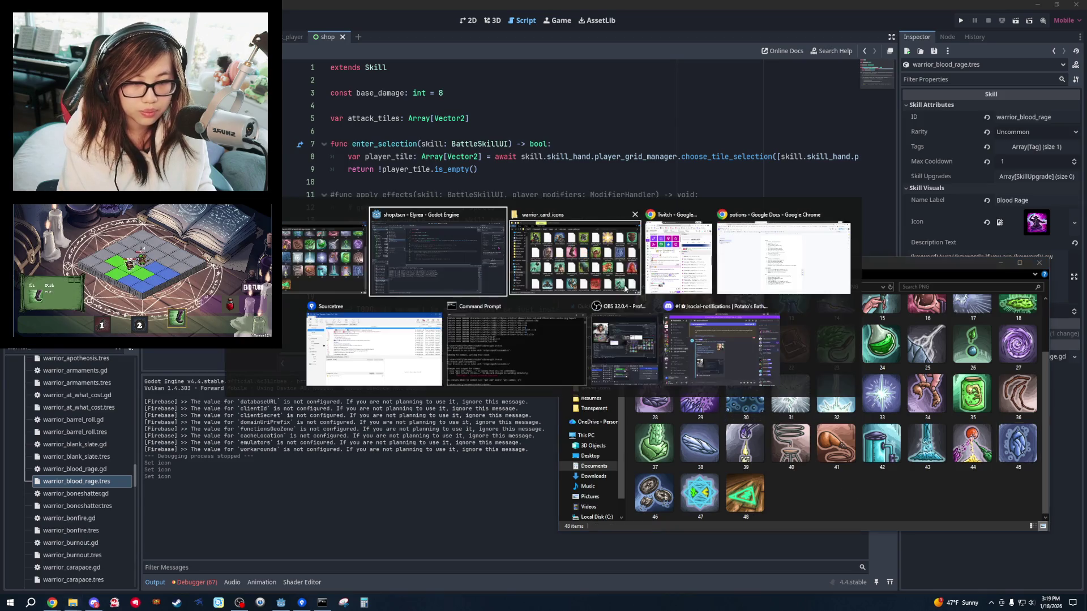
{"action": "left_click", "coordinate": [582, 266]}
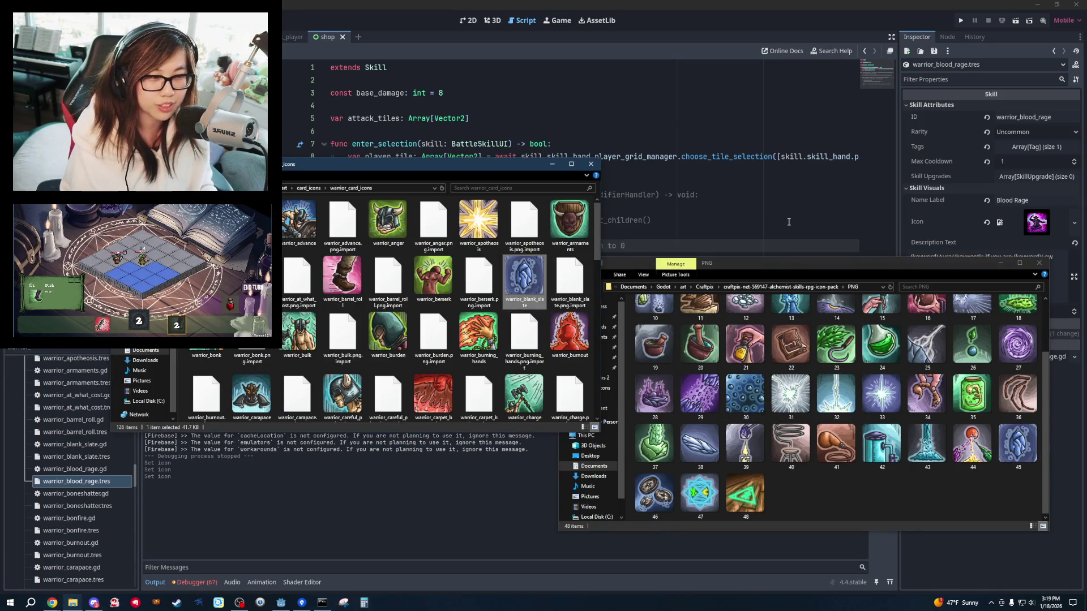
{"action": "scroll", "coordinate": [661, 302], "scroll_direction": "up", "scroll_amount": 2}
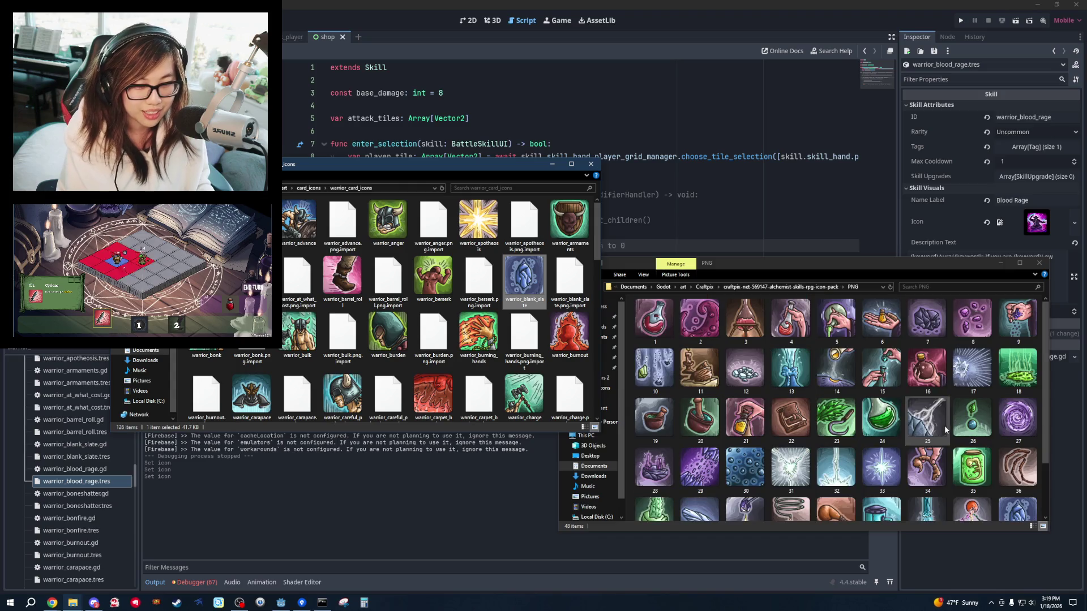
{"action": "left_click", "coordinate": [726, 262]}
{"action": "key", "text": "alt+Up"}
{"action": "key", "text": "alt+Up"}
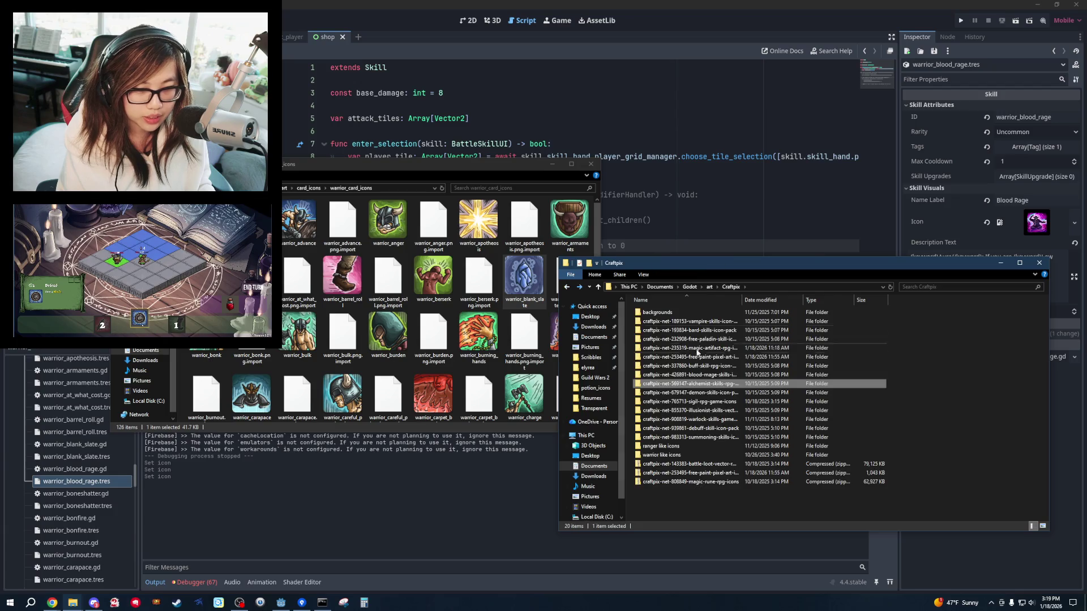
Copy a blood-mage skills pack icon into warrior_card_icons, then open Blood Rage's Icon options in Godot.
{"action": "double_click", "coordinate": [700, 374]}
{"action": "double_click", "coordinate": [695, 332]}
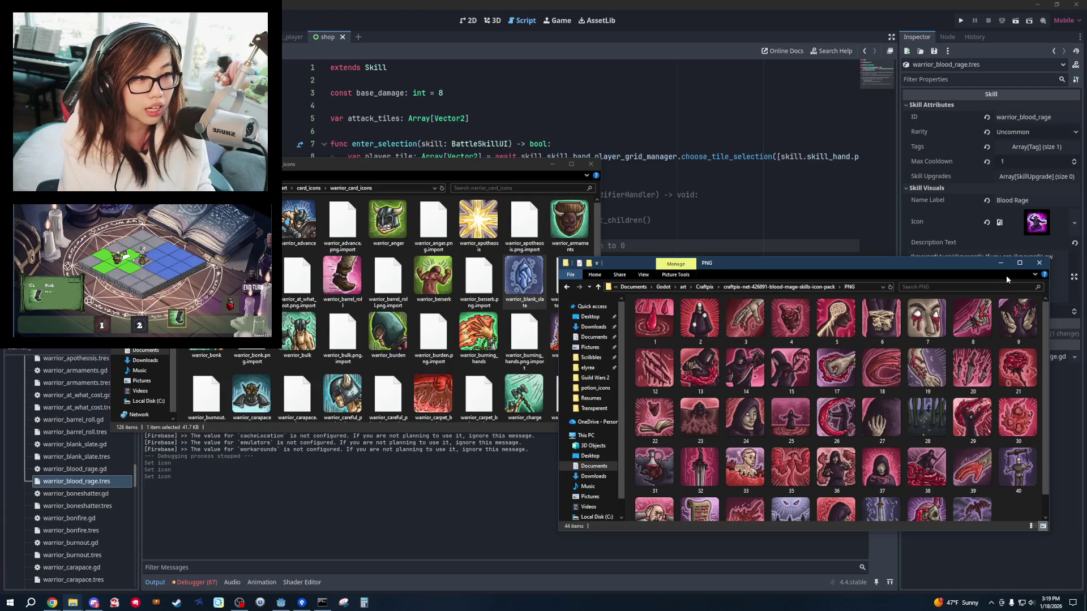
{"action": "left_click", "coordinate": [851, 377]}
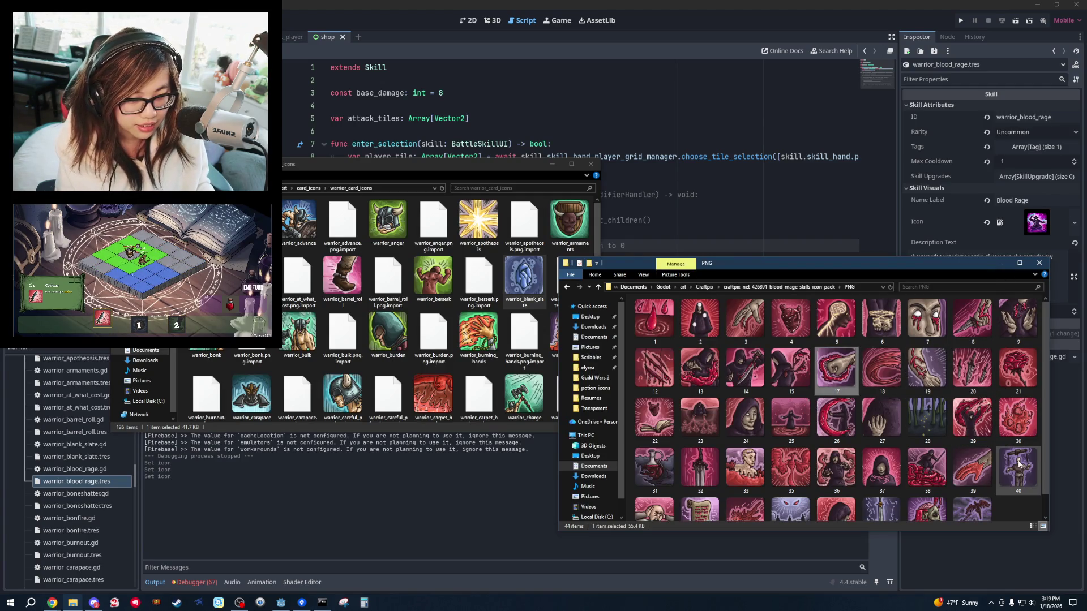
{"action": "left_click_drag", "start_coordinate": [745, 320], "coordinate": [398, 220]}
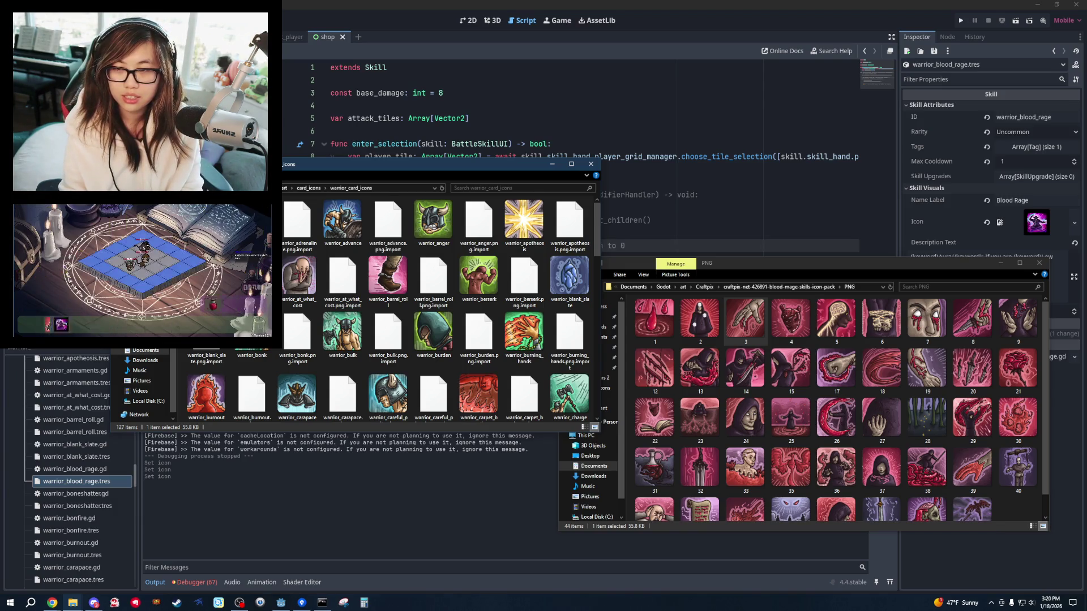
{"action": "left_click", "coordinate": [912, 148]}
{"action": "left_click", "coordinate": [1071, 221]}
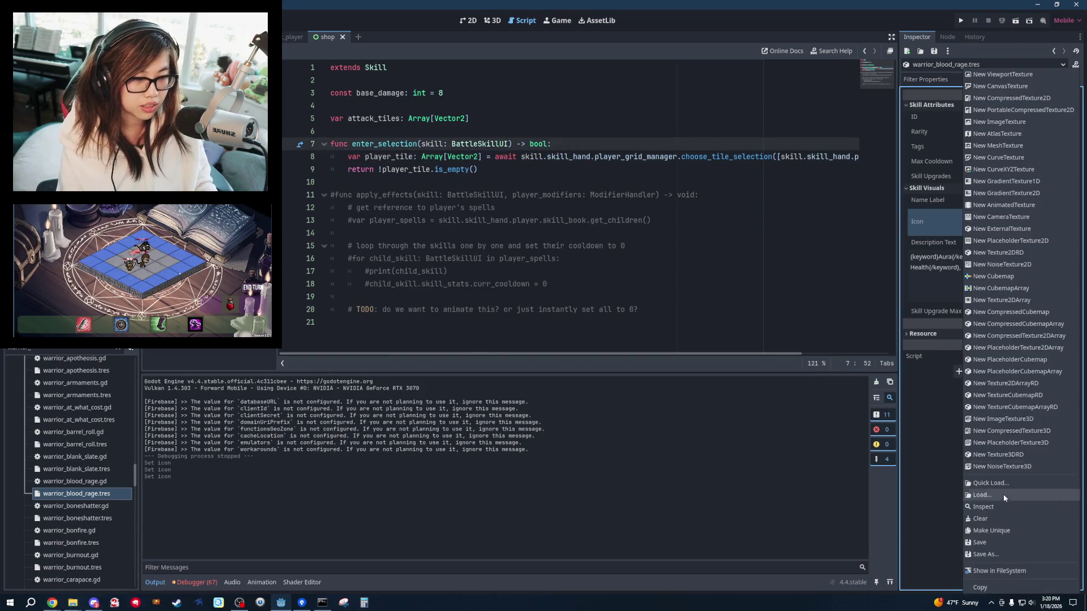
Load res://art/card_icons/warrior_card_icons/warrior_blood_rage.png as the Blood Rage skill's icon.
{"action": "left_click", "coordinate": [1014, 501]}
{"action": "double_click", "coordinate": [538, 222]}
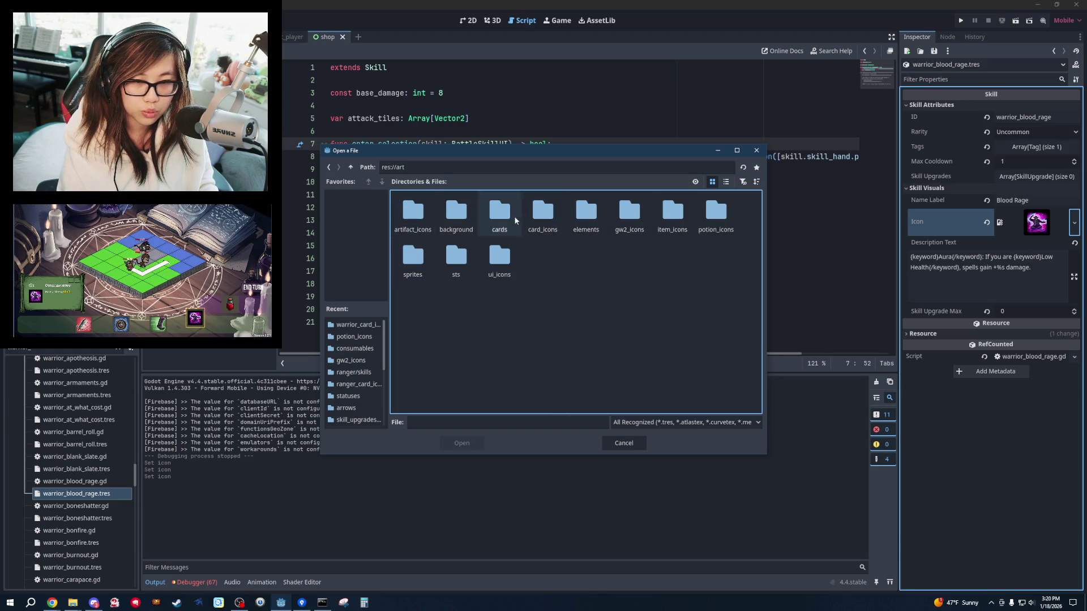
{"action": "double_click", "coordinate": [530, 217]}
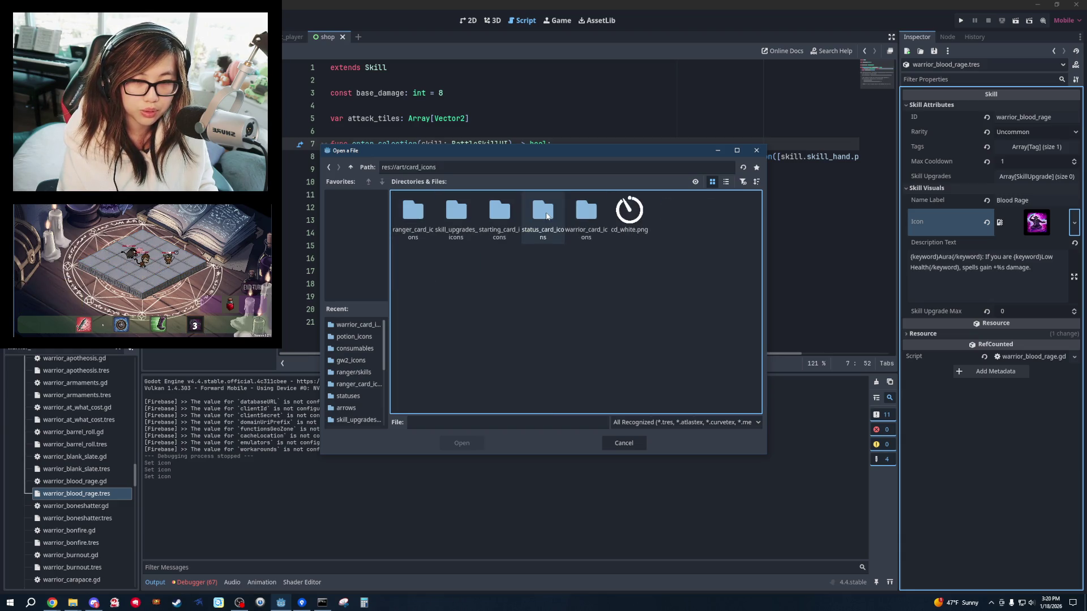
{"action": "double_click", "coordinate": [586, 217]}
{"action": "double_click", "coordinate": [457, 266]}
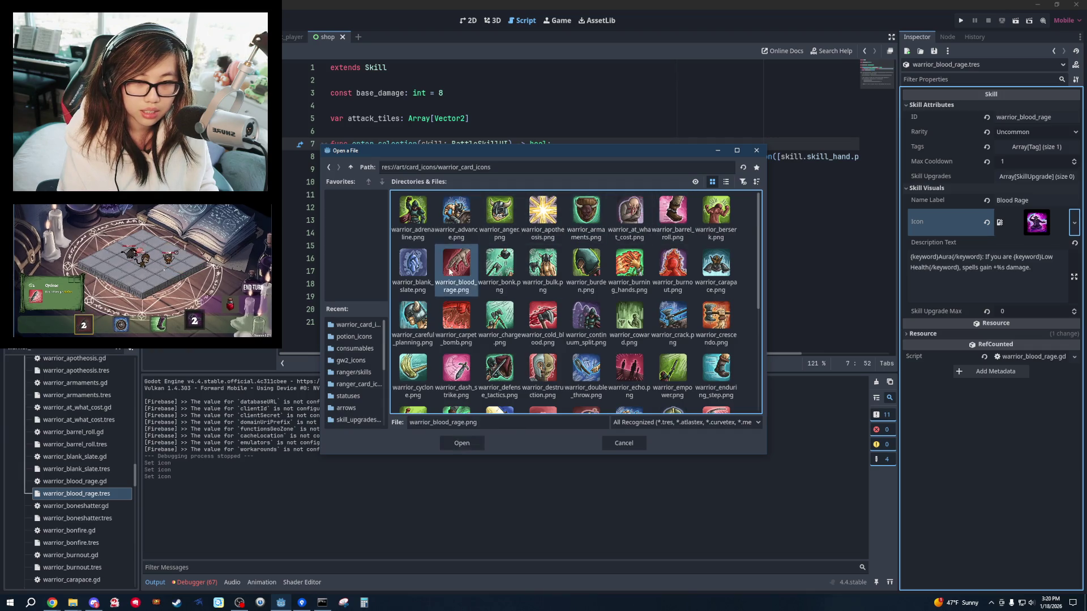
Open the warrior_boneshatter.tres skill resource from the FileSystem dock.
{"action": "left_click", "coordinate": [102, 518]}
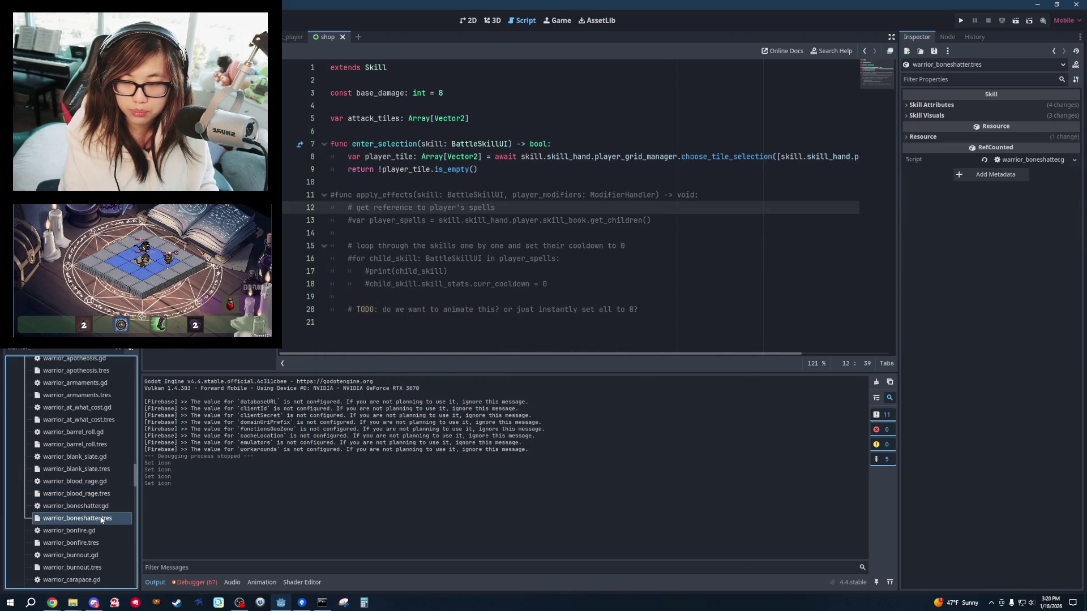
{"action": "left_click", "coordinate": [731, 163]}
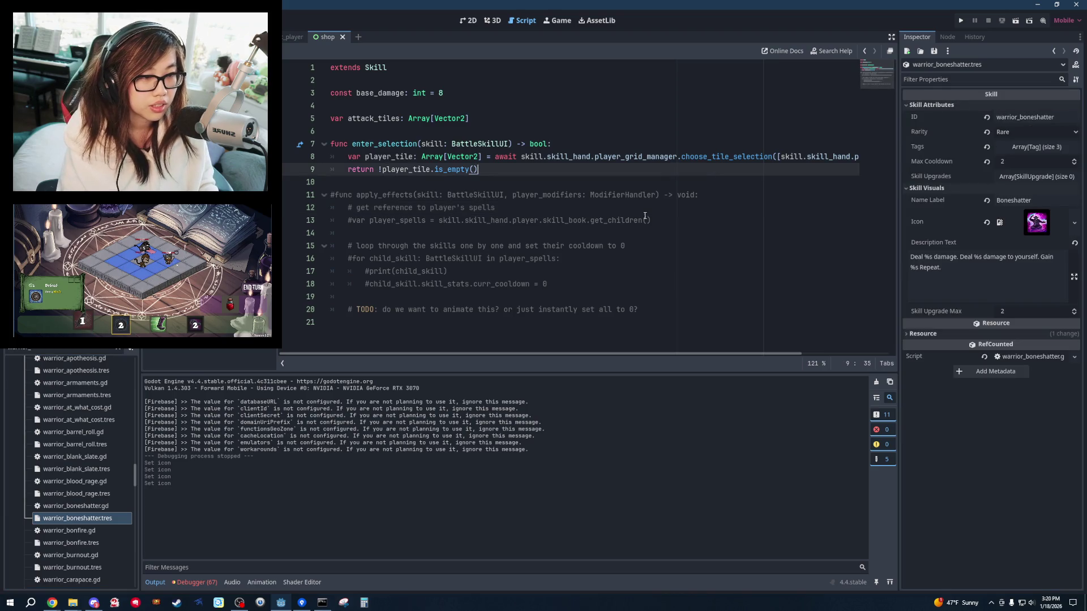
{"action": "key", "text": "alt+Tab"}
{"action": "key", "text": "alt+Tab"}
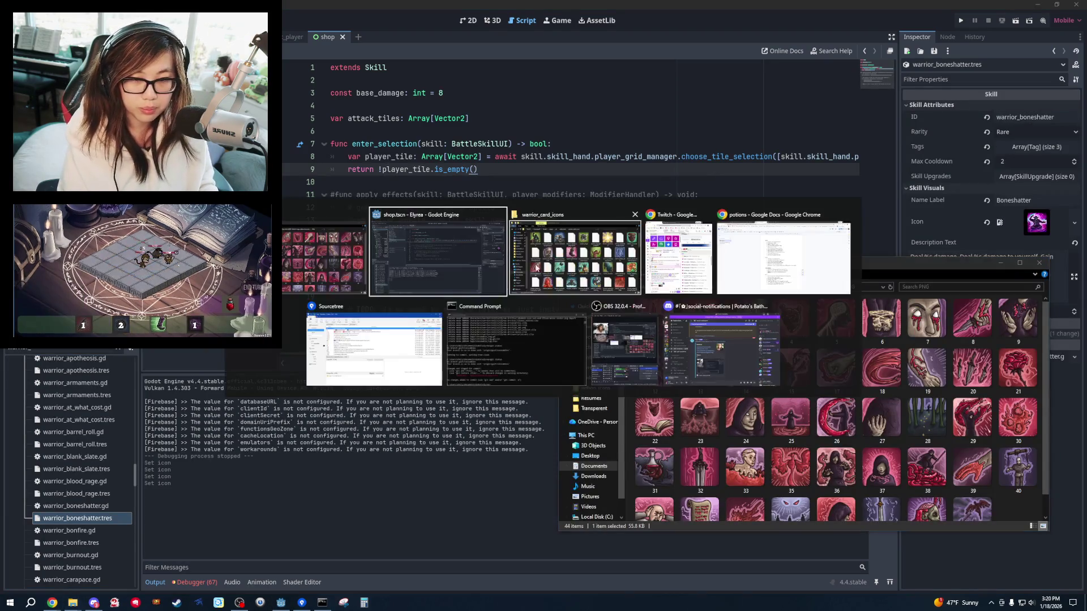
Browse the PNG icons of the warrior skills vector pack under Craftpix > warrior like icons.
{"action": "left_click", "coordinate": [874, 266]}
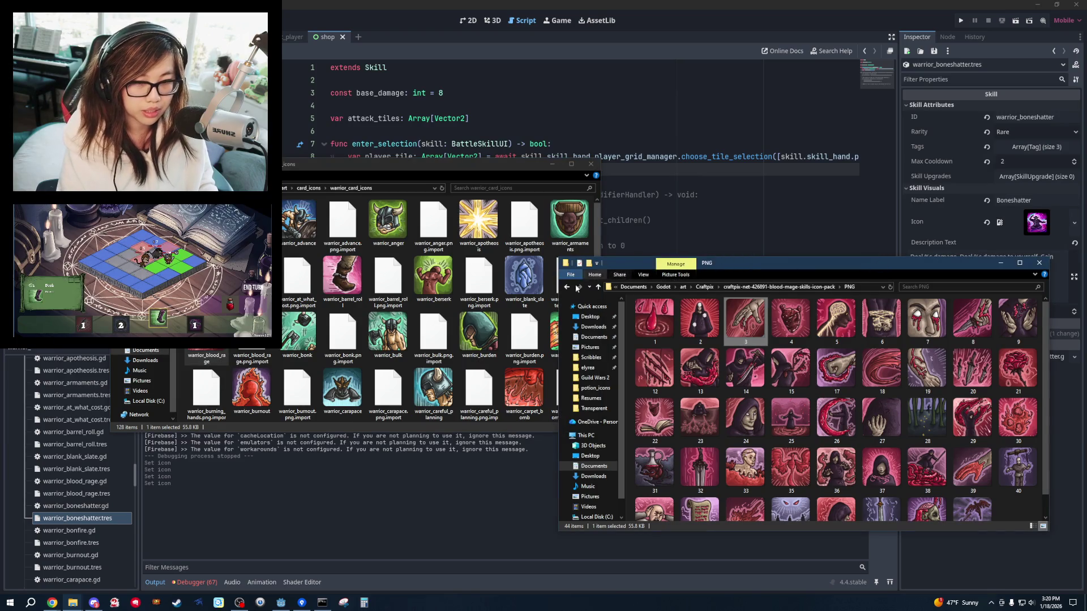
{"action": "left_click", "coordinate": [566, 288]}
{"action": "left_click", "coordinate": [567, 288]}
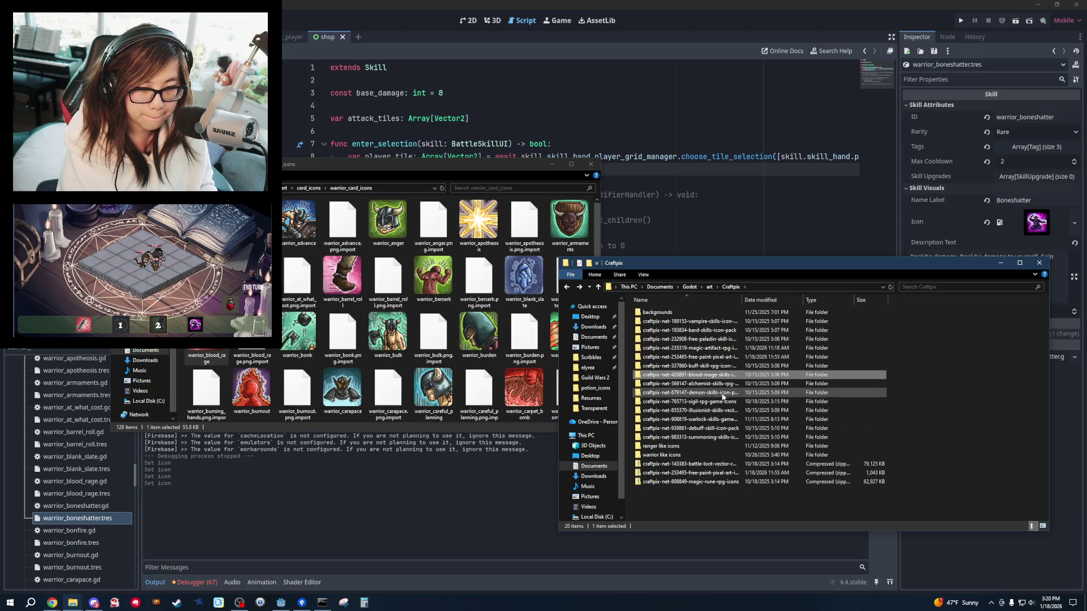
{"action": "double_click", "coordinate": [710, 454]}
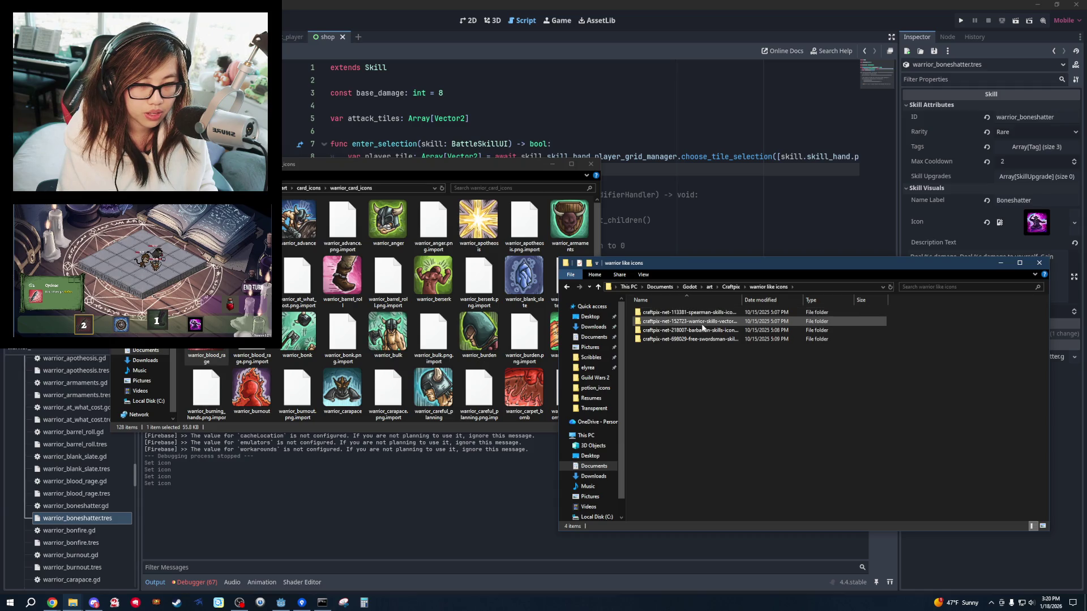
{"action": "double_click", "coordinate": [701, 321]}
{"action": "double_click", "coordinate": [690, 339]}
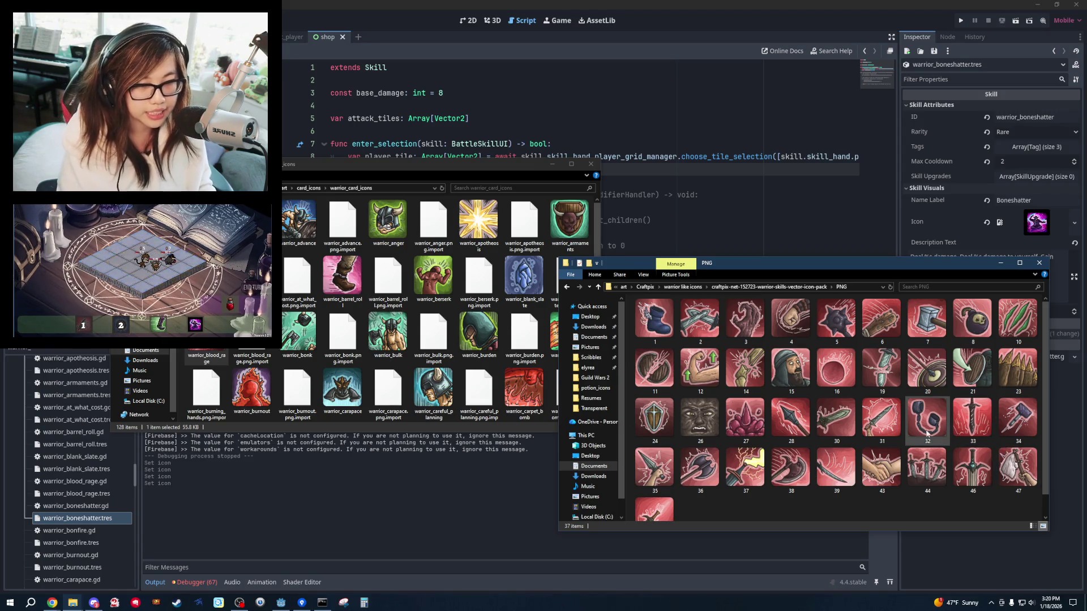
{"action": "scroll", "coordinate": [997, 430], "scroll_direction": "down", "scroll_amount": 1}
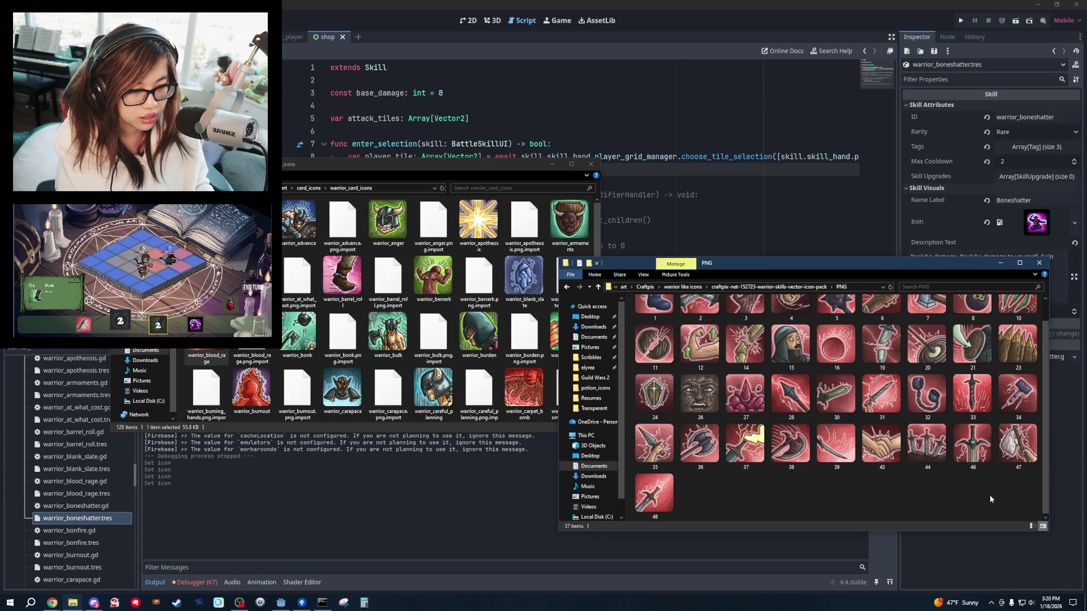
{"action": "scroll", "coordinate": [994, 497], "scroll_direction": "up", "scroll_amount": 1}
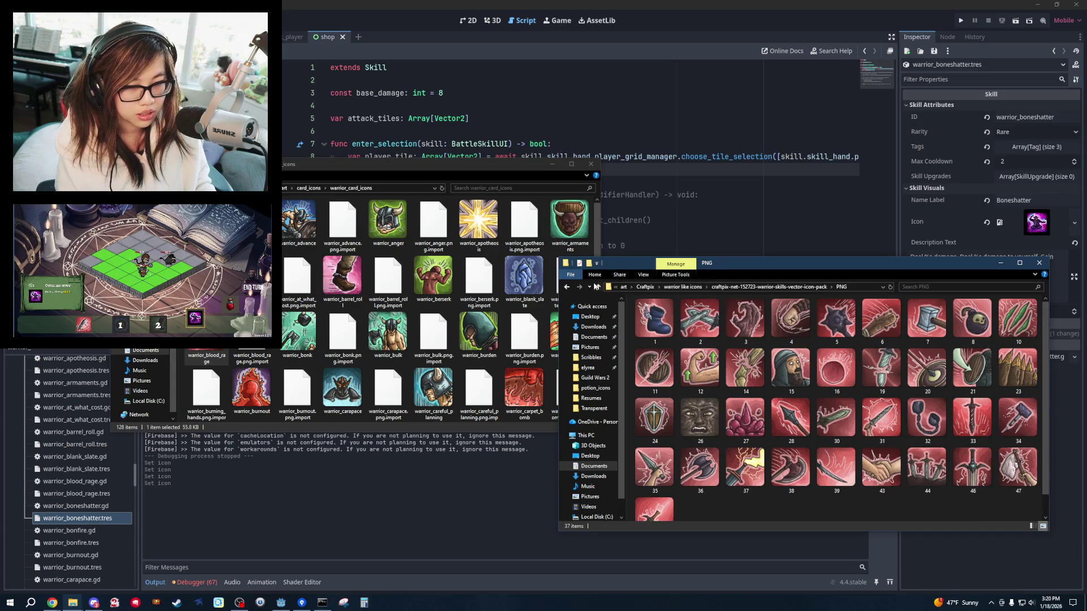
Pick icon 35 from the barbarian-skills-icon-pack PNG folder, then open Boneshatter's Icon options in Godot.
{"action": "left_click", "coordinate": [566, 288]}
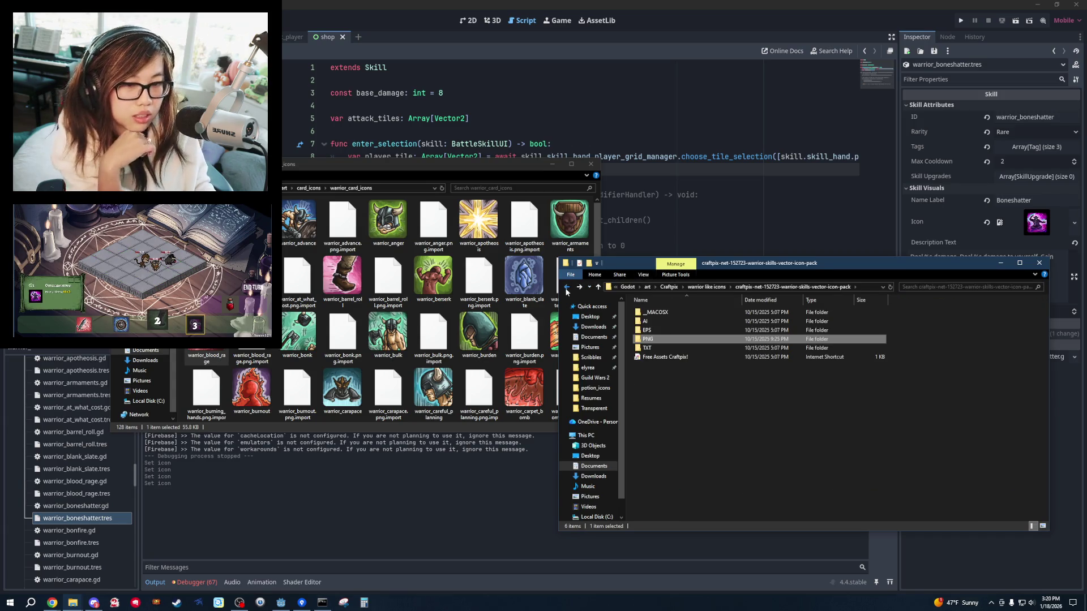
{"action": "left_click", "coordinate": [566, 288]}
{"action": "double_click", "coordinate": [701, 330]}
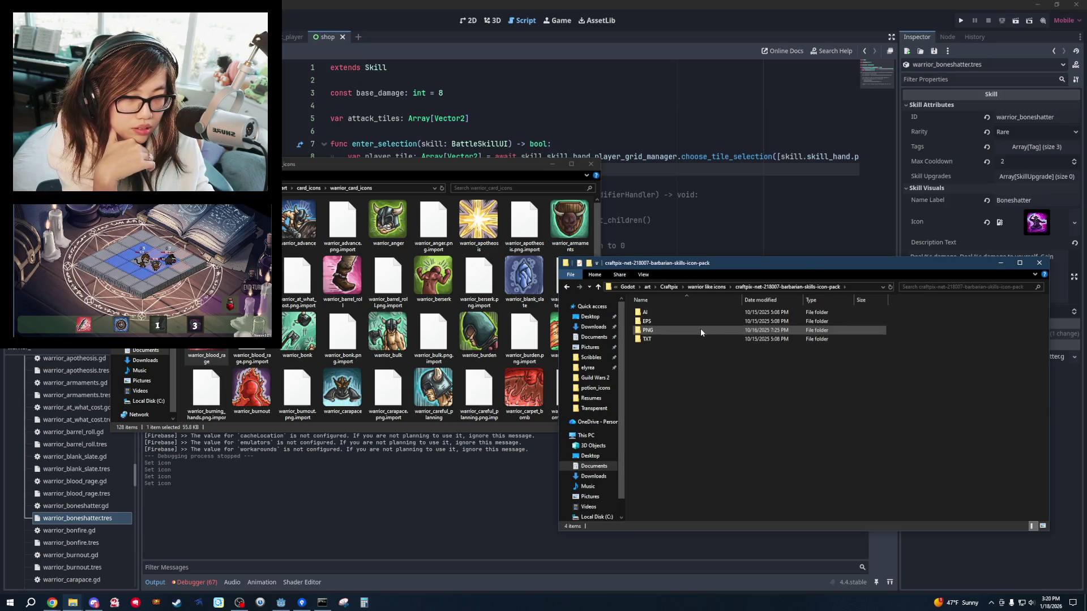
{"action": "double_click", "coordinate": [701, 331]}
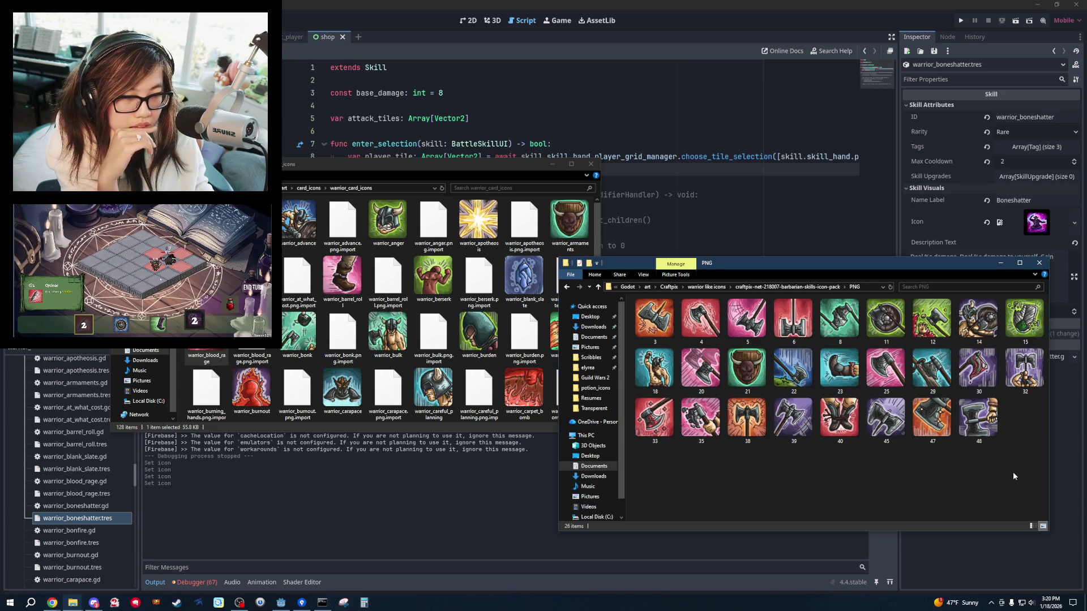
{"action": "left_click", "coordinate": [668, 385]}
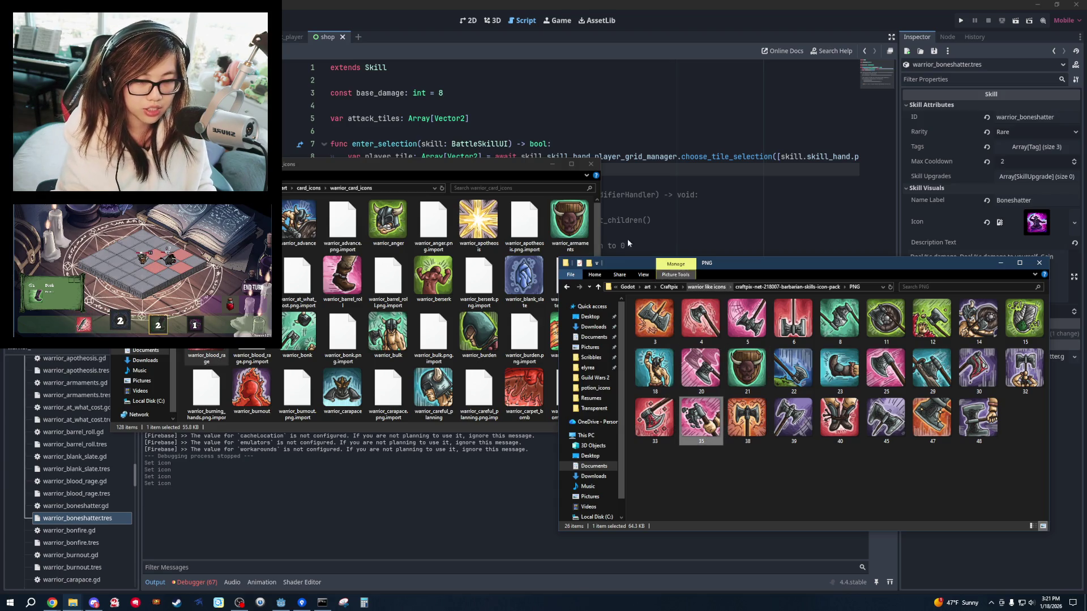
{"action": "left_click", "coordinate": [701, 418]}
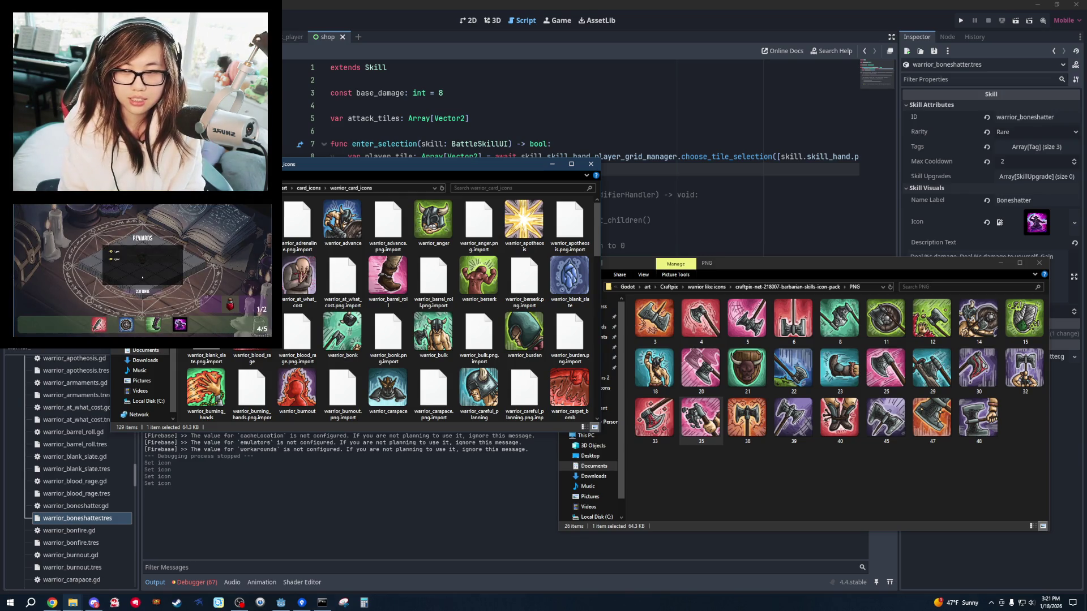
{"action": "left_click", "coordinate": [942, 210]}
{"action": "left_click", "coordinate": [1074, 223]}
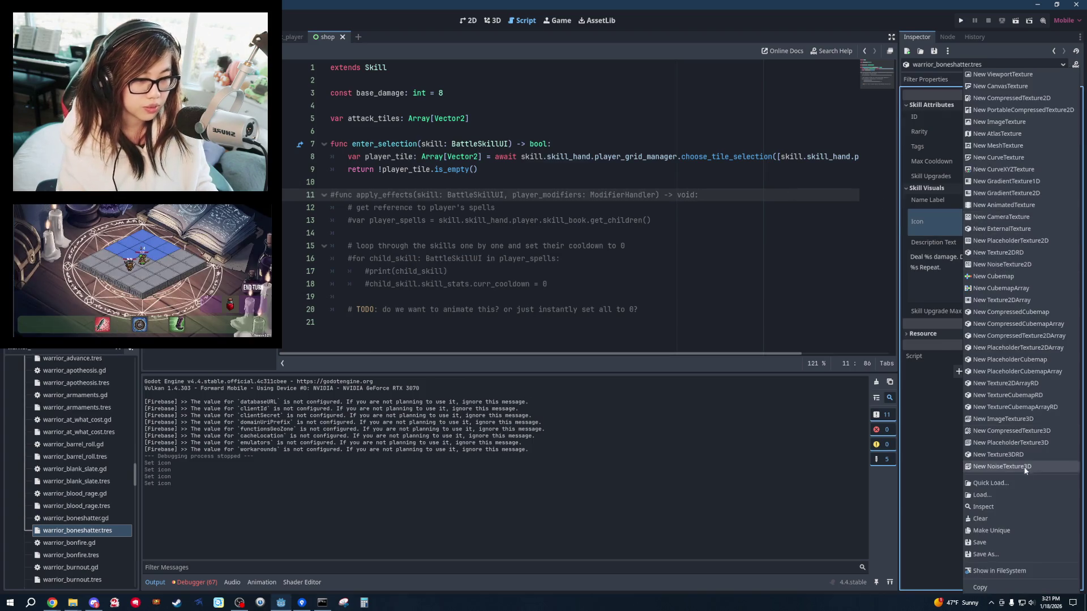
Load warrior_card_icons/warrior_bone_shatter.png as the Boneshatter skill's icon.
{"action": "left_click", "coordinate": [1011, 494]}
{"action": "double_click", "coordinate": [548, 217]}
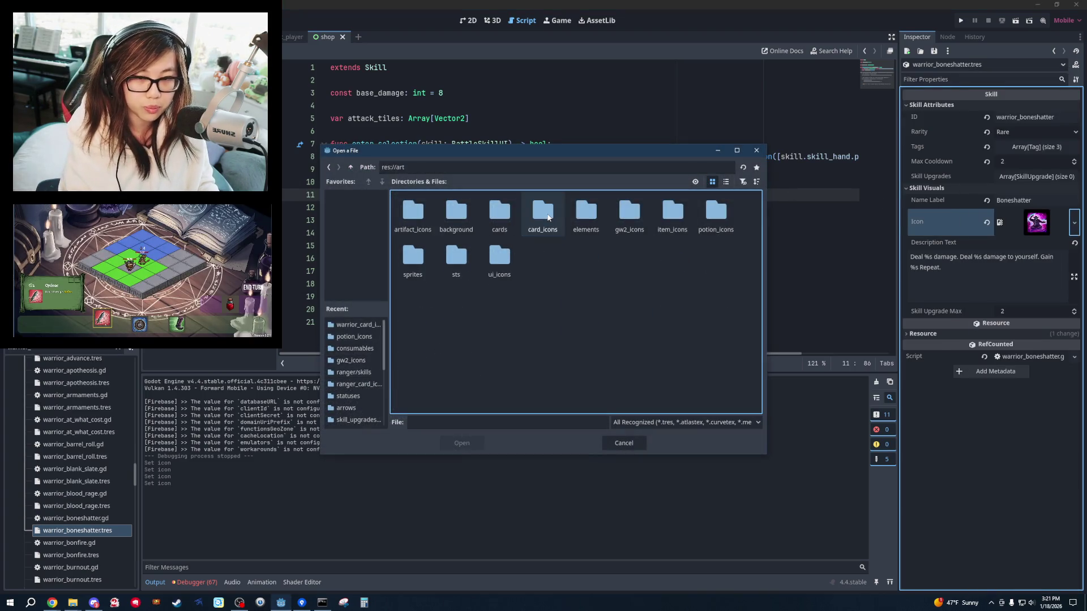
{"action": "double_click", "coordinate": [585, 214]}
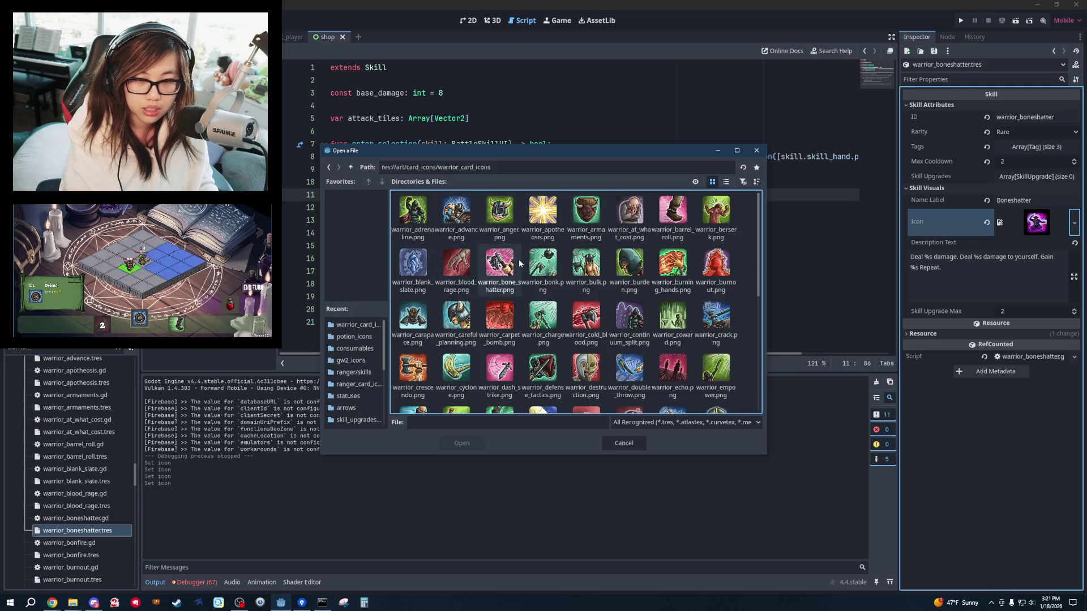
{"action": "double_click", "coordinate": [499, 263]}
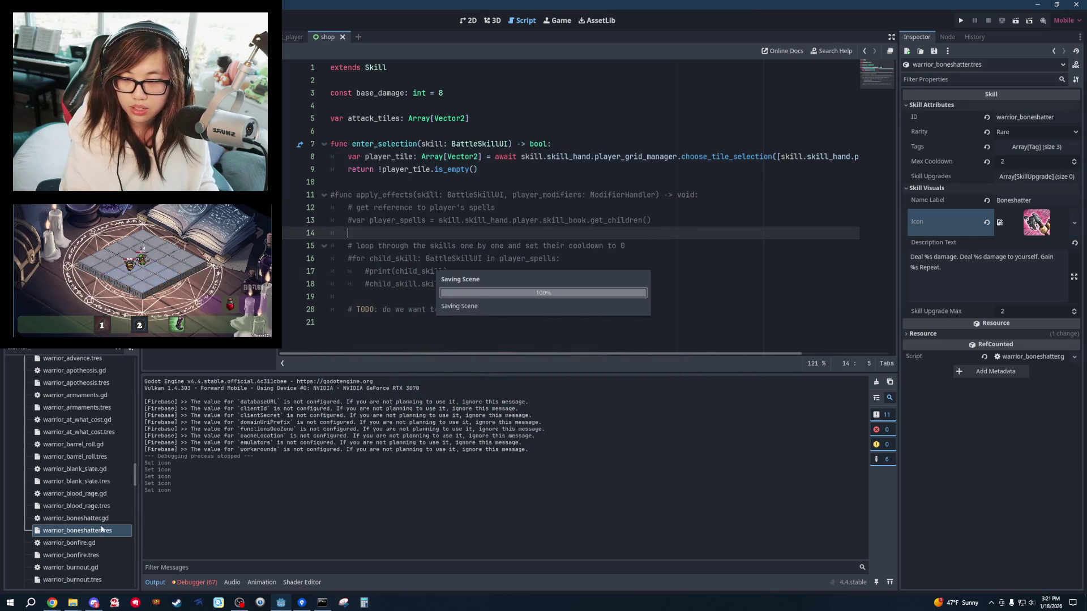
Open warrior_bonfire.tres and expand its attributes, then bring the barbarian icons folder forward.
{"action": "left_click", "coordinate": [76, 555]}
{"action": "double_click", "coordinate": [76, 556]}
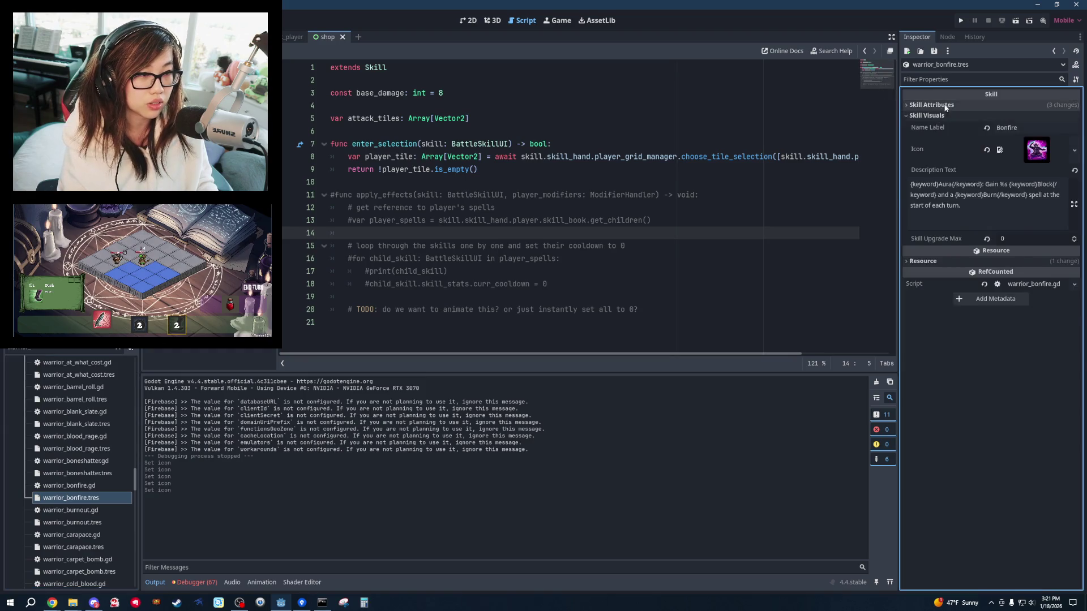
{"action": "left_click", "coordinate": [617, 198]}
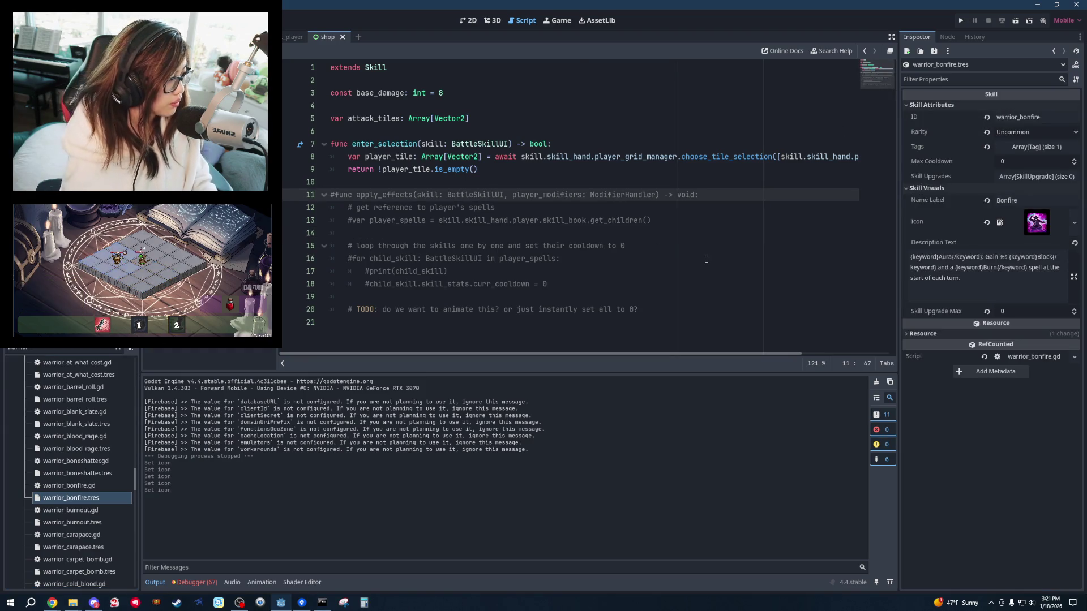
{"action": "key", "text": "alt+Tab"}
{"action": "key", "text": "alt+Tab"}
{"action": "left_click", "coordinate": [807, 457]}
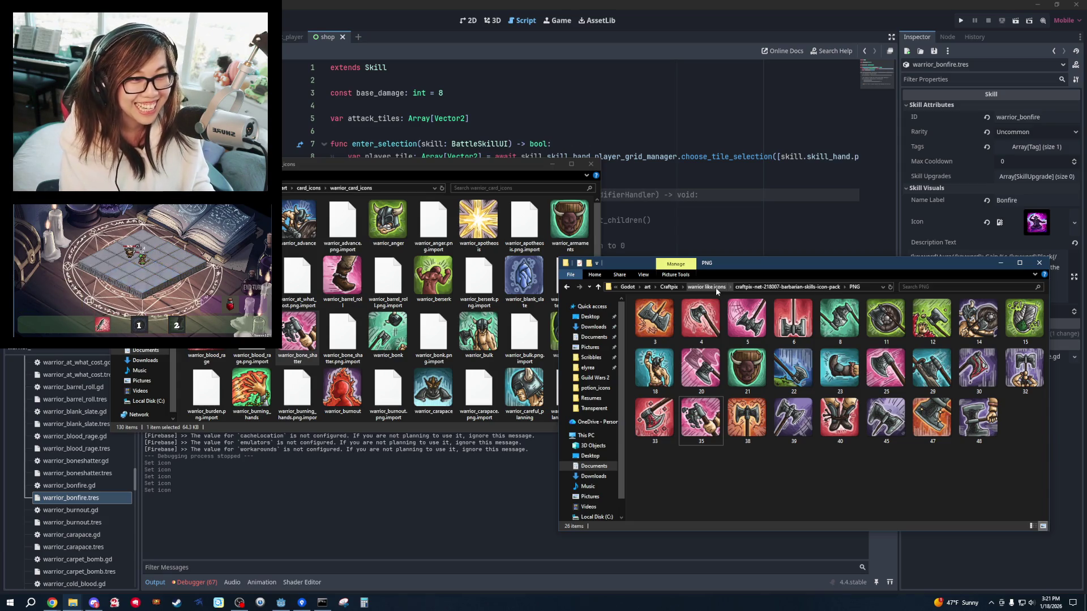
Go up from the barbarian pack through warrior like icons and art into the Craftpix folder.
{"action": "left_click", "coordinate": [716, 288]}
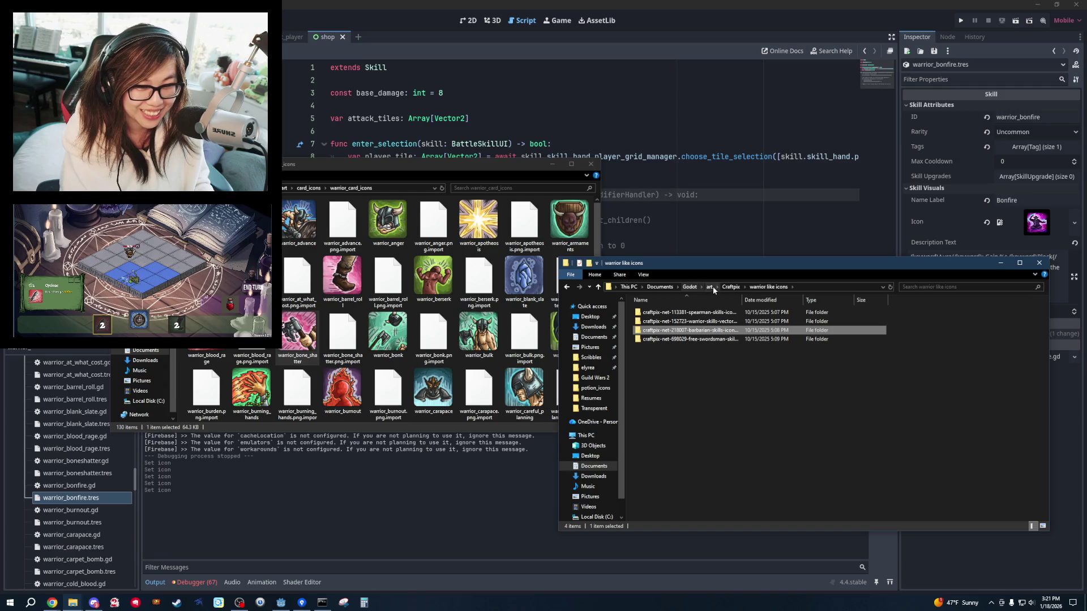
{"action": "left_click", "coordinate": [709, 287]}
{"action": "double_click", "coordinate": [683, 312]}
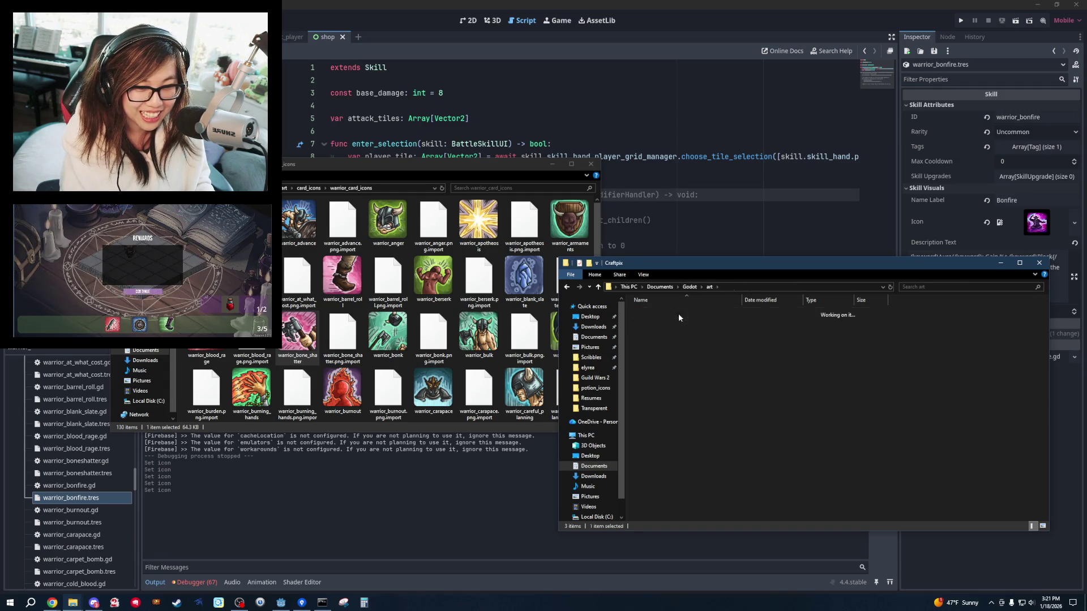
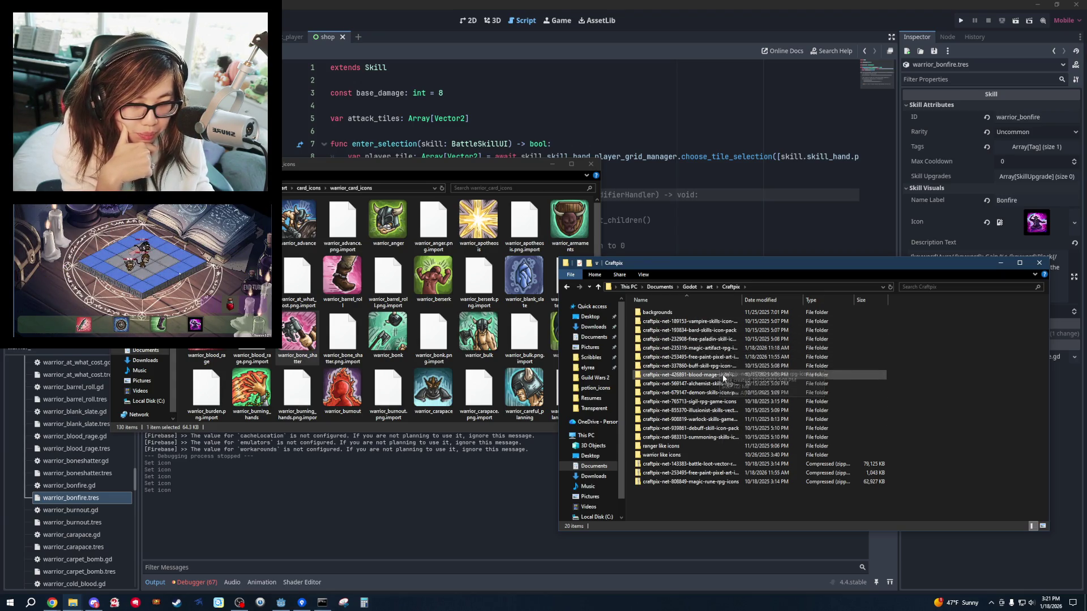
Browse to ranger like icons > pyromancer pack > PNG and select the fist icon 10.
{"action": "double_click", "coordinate": [717, 446]}
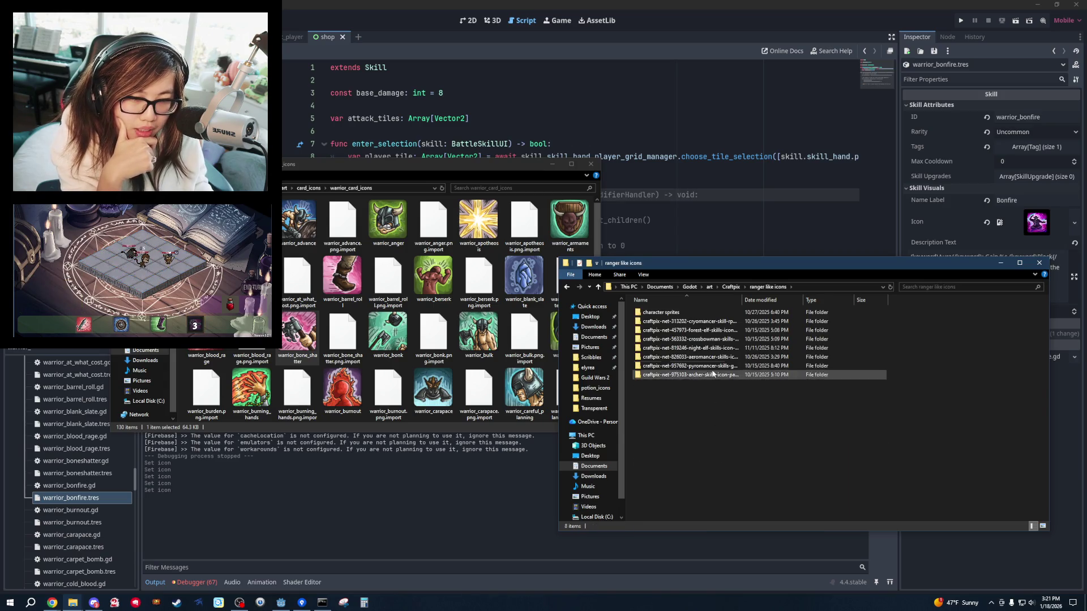
{"action": "double_click", "coordinate": [693, 366]}
{"action": "double_click", "coordinate": [697, 329]}
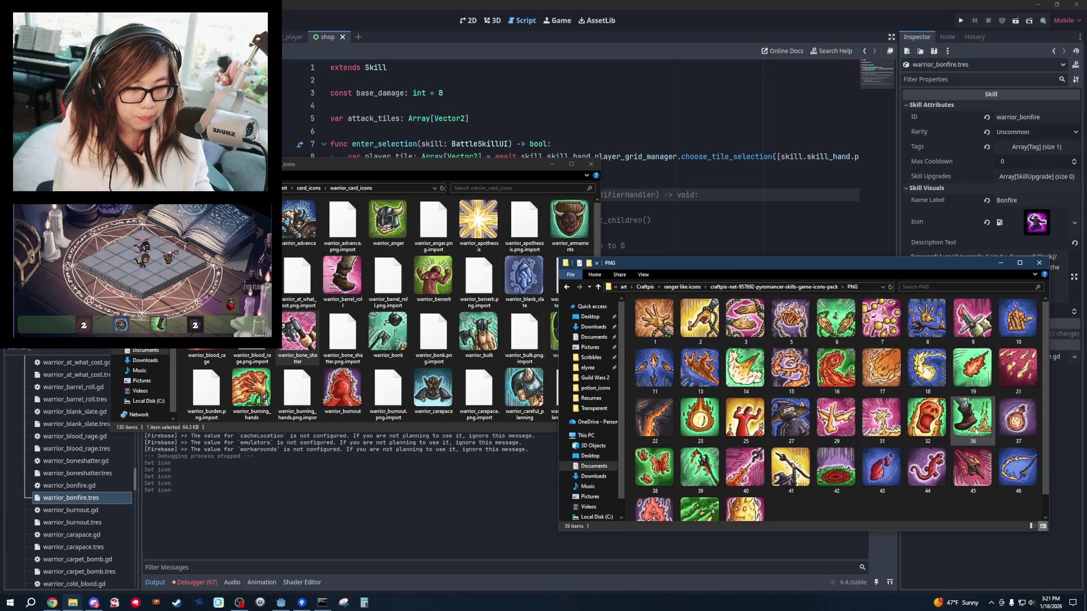
{"action": "scroll", "coordinate": [985, 453], "scroll_direction": "down", "scroll_amount": 1}
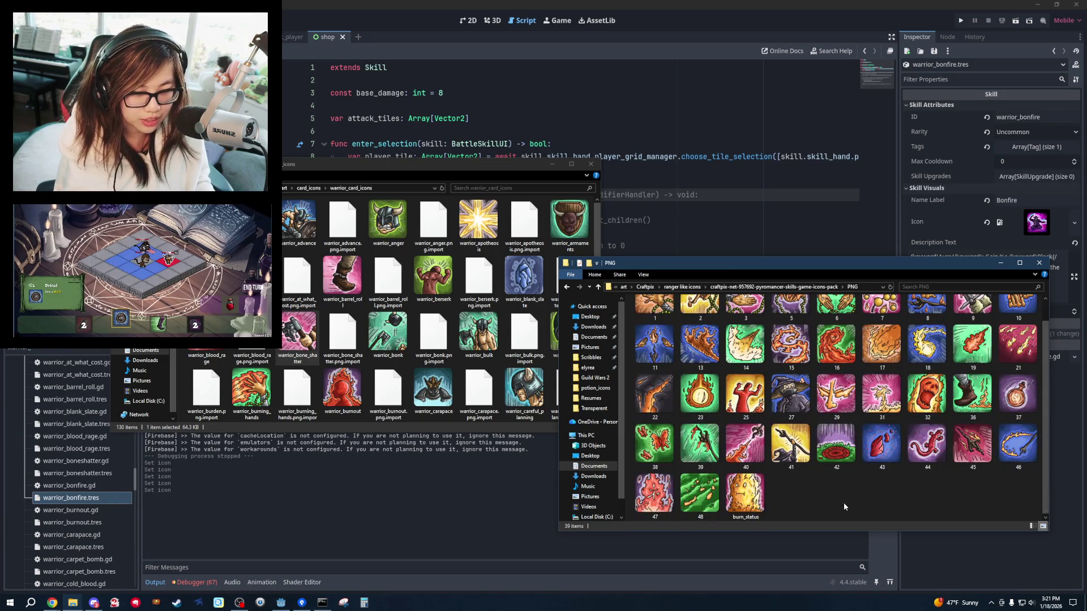
{"action": "left_click", "coordinate": [758, 508]}
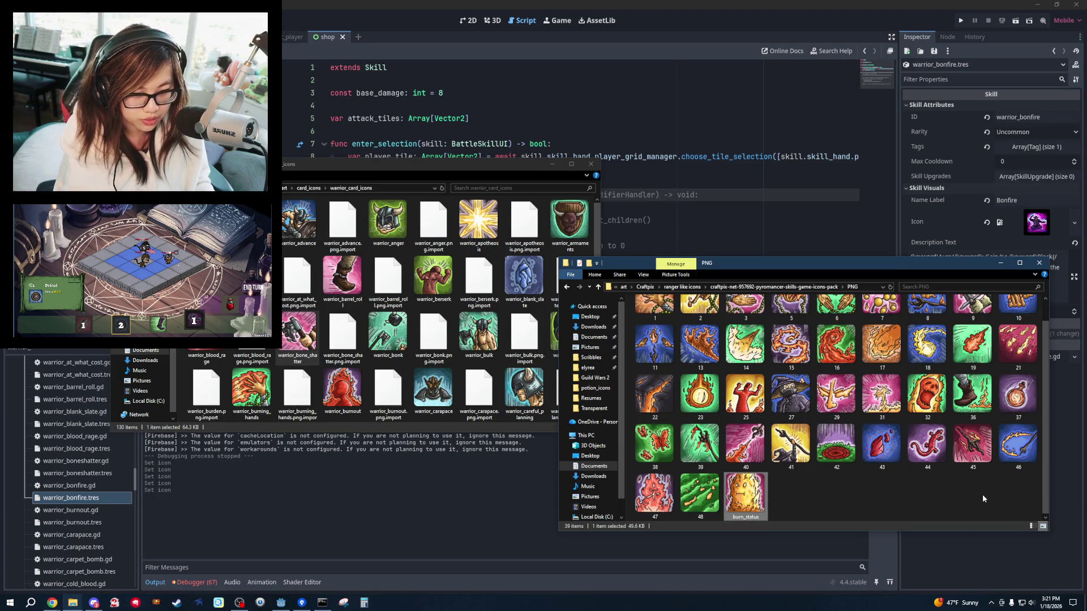
{"action": "scroll", "coordinate": [962, 498], "scroll_direction": "up", "scroll_amount": 1}
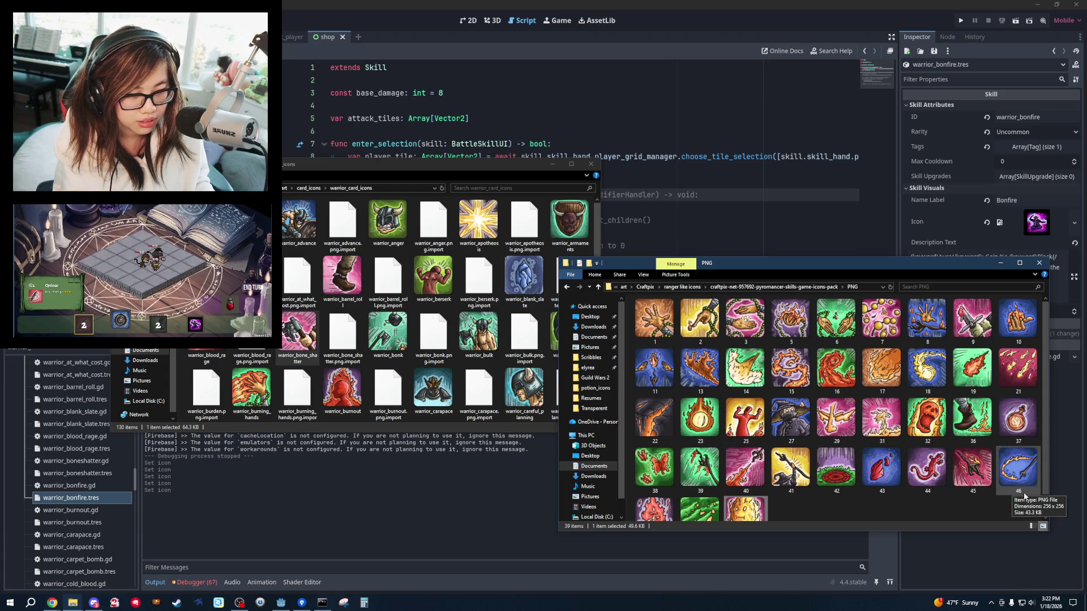
{"action": "left_click", "coordinate": [1017, 318]}
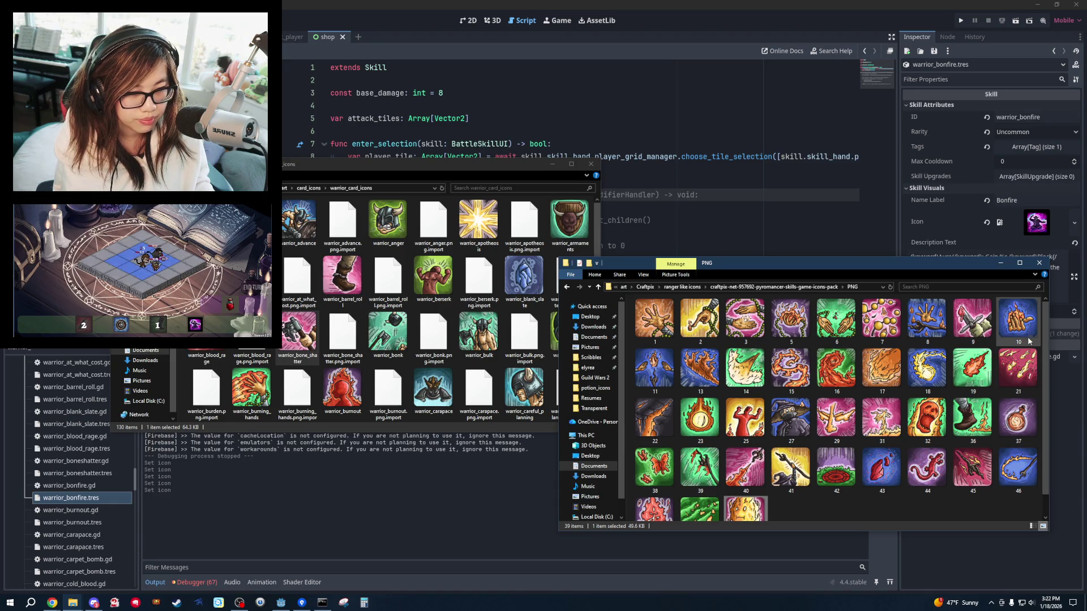
Paste the fist icon into warrior_card_icons, where it becomes warrior_bonfire.
{"action": "left_click", "coordinate": [476, 195]}
{"action": "key", "text": "ctrl+v"}
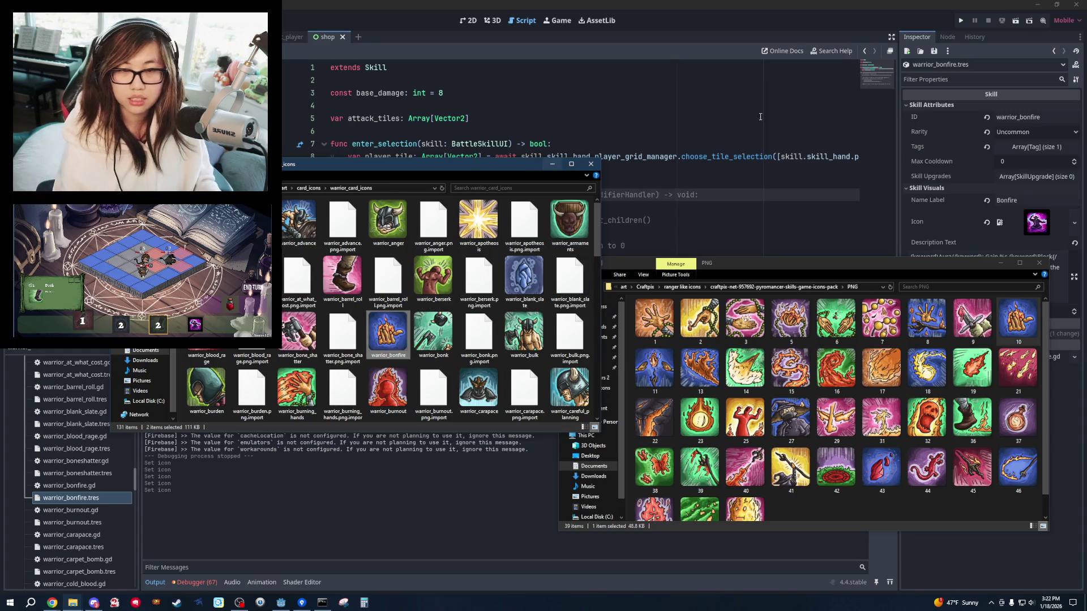
{"action": "left_click", "coordinate": [755, 190]}
Load res://art/card_icons/warrior_card_icons/warrior_bonfire.png as the Bonfire skill's Icon.
{"action": "scroll", "coordinate": [68, 516], "scroll_direction": "up", "scroll_amount": 1}
{"action": "left_click", "coordinate": [74, 513]}
{"action": "left_click", "coordinate": [1074, 223]}
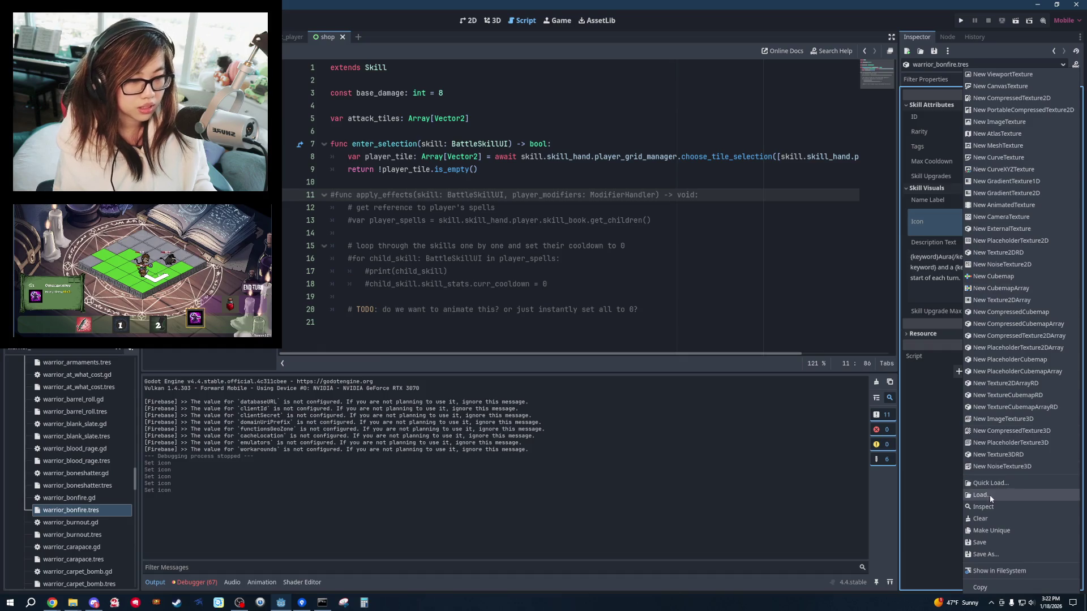
{"action": "left_click", "coordinate": [1019, 497]}
{"action": "double_click", "coordinate": [545, 226]}
{"action": "double_click", "coordinate": [534, 226]}
{"action": "double_click", "coordinate": [626, 218]}
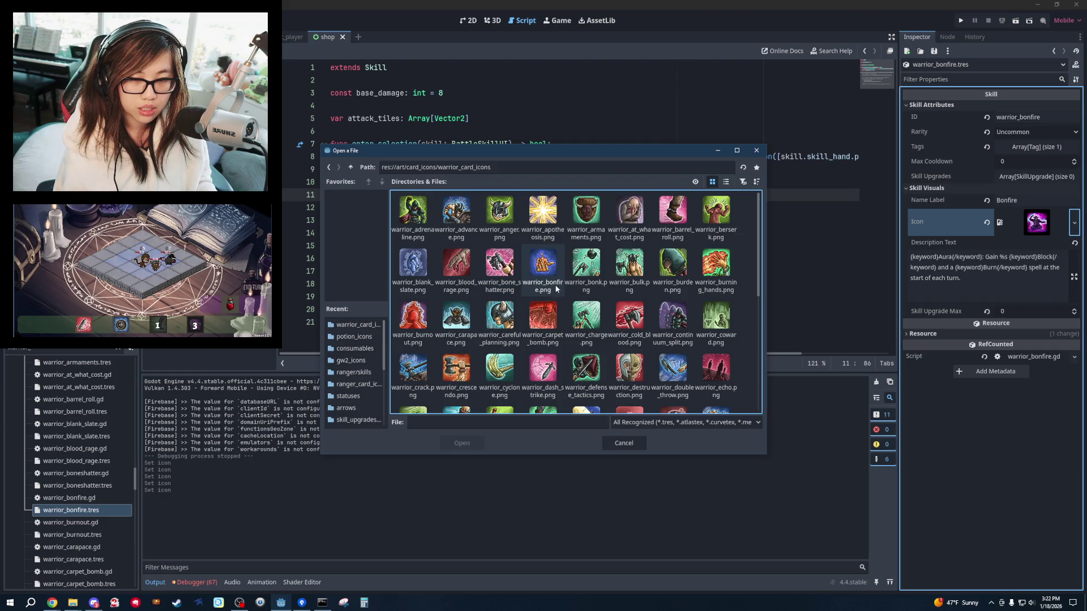
{"action": "double_click", "coordinate": [556, 289]}
Step through the warrior skill resources in FileSystem to open warrior_danger_zone.tres.
{"action": "left_click", "coordinate": [101, 535]}
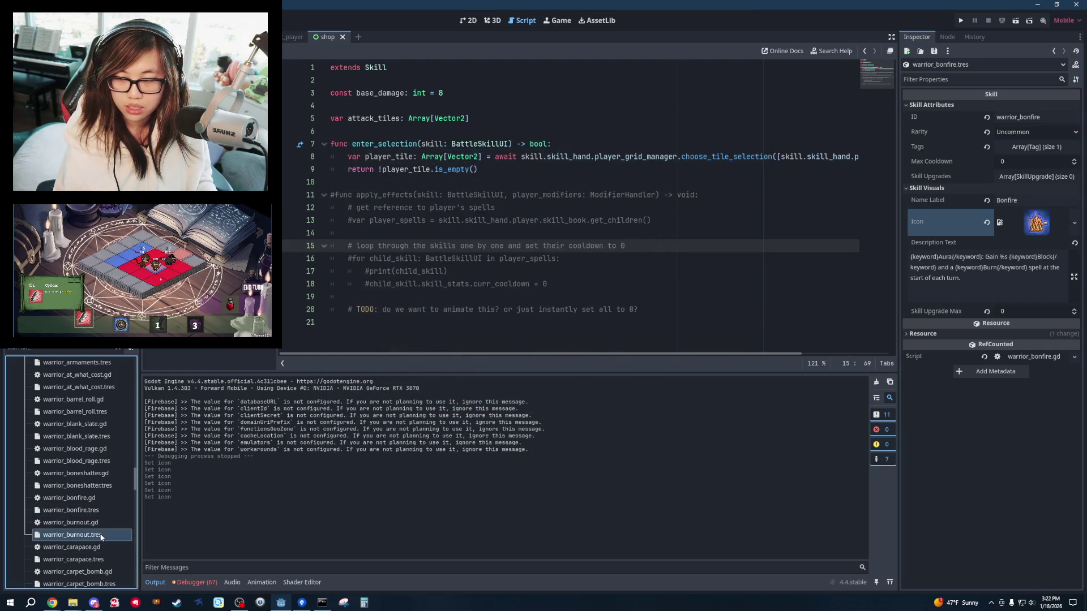
{"action": "scroll", "coordinate": [99, 509], "scroll_direction": "down", "scroll_amount": 3}
{"action": "left_click", "coordinate": [98, 479]}
{"action": "left_click", "coordinate": [99, 498]}
{"action": "scroll", "coordinate": [97, 487], "scroll_direction": "down", "scroll_amount": 2}
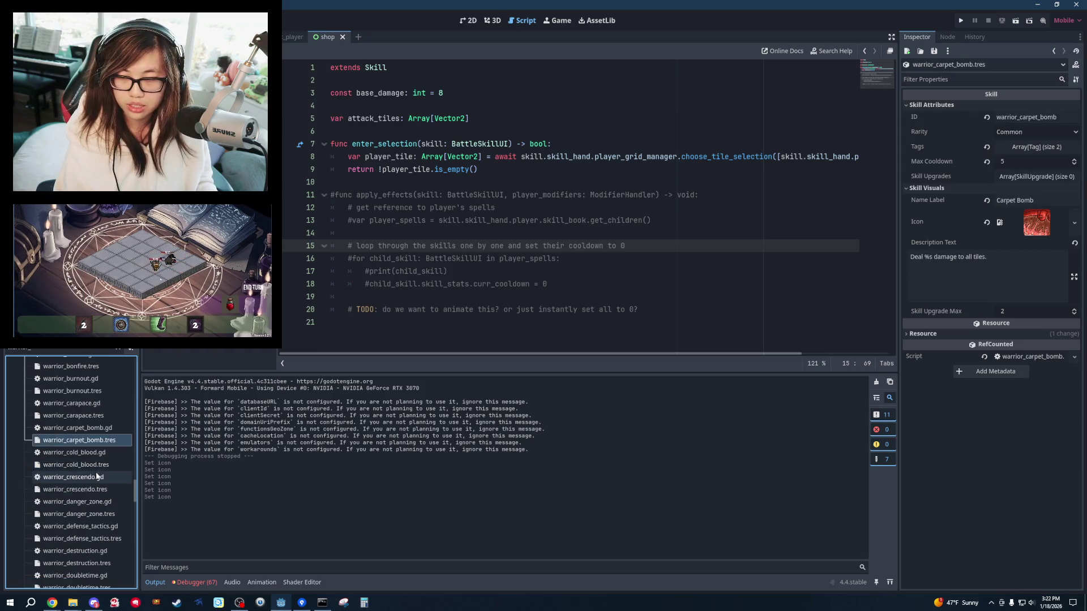
{"action": "left_click", "coordinate": [96, 477]}
{"action": "left_click", "coordinate": [89, 490]}
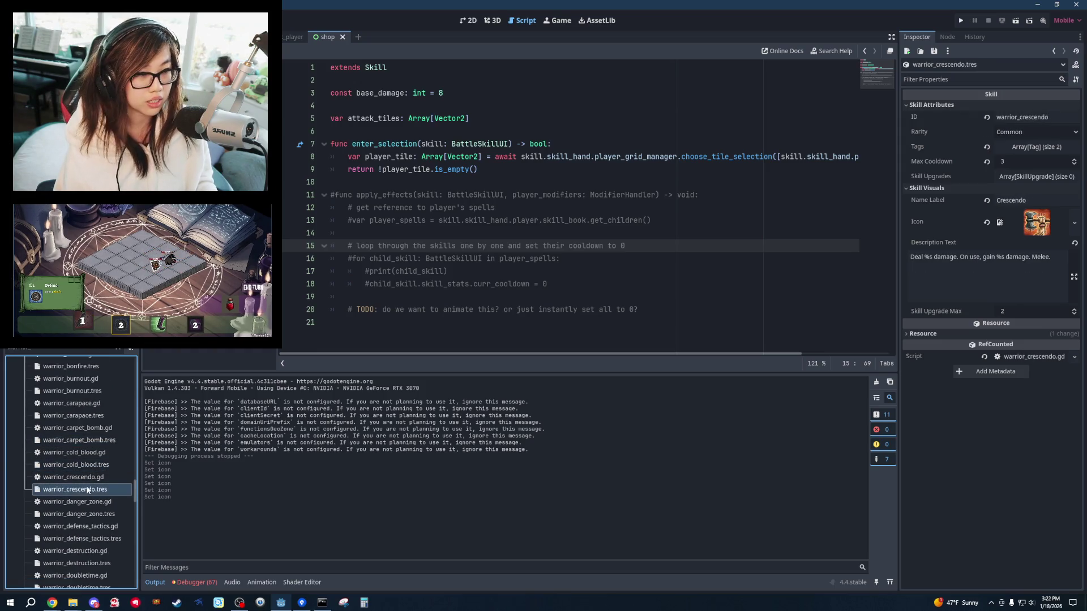
{"action": "scroll", "coordinate": [91, 487], "scroll_direction": "down", "scroll_amount": 2}
{"action": "left_click", "coordinate": [98, 458]}
Change Danger Zone's Description Text from 'Move %s.' to 'Move %s tiles.'.
{"action": "left_click", "coordinate": [916, 115]}
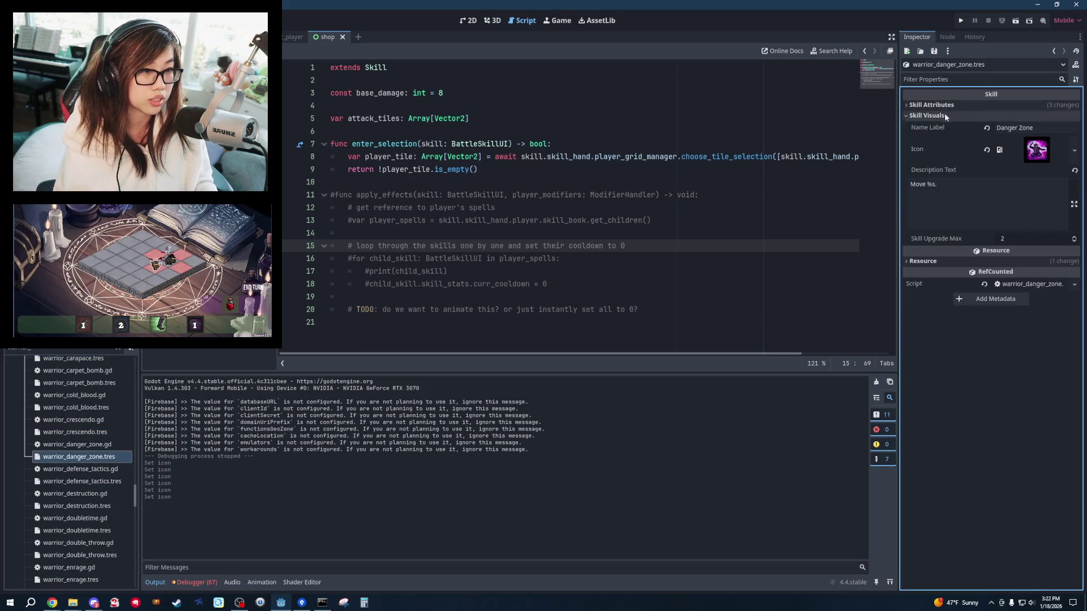
{"action": "left_click", "coordinate": [934, 105]}
{"action": "left_click", "coordinate": [764, 169]}
{"action": "left_click", "coordinate": [729, 224]}
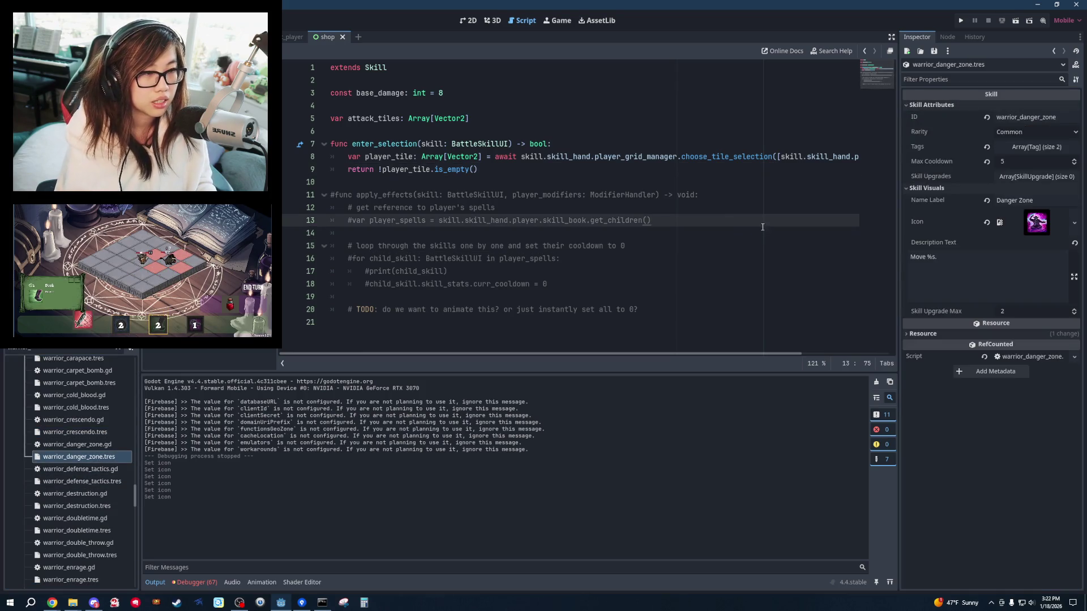
{"action": "left_click", "coordinate": [993, 265]}
{"action": "type", "text": "tiles"}
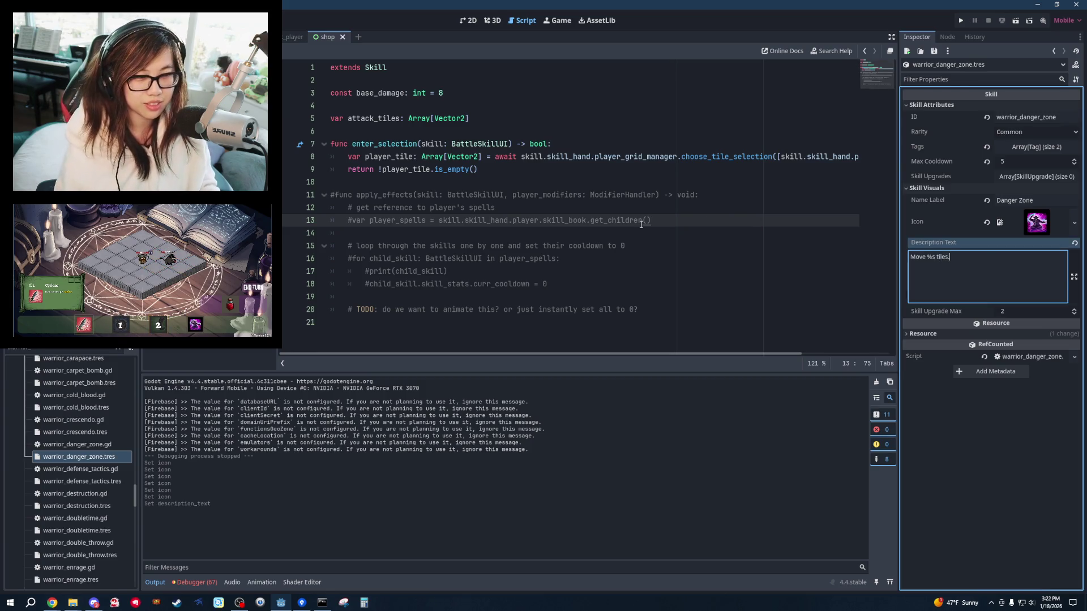
{"action": "left_click", "coordinate": [643, 220]}
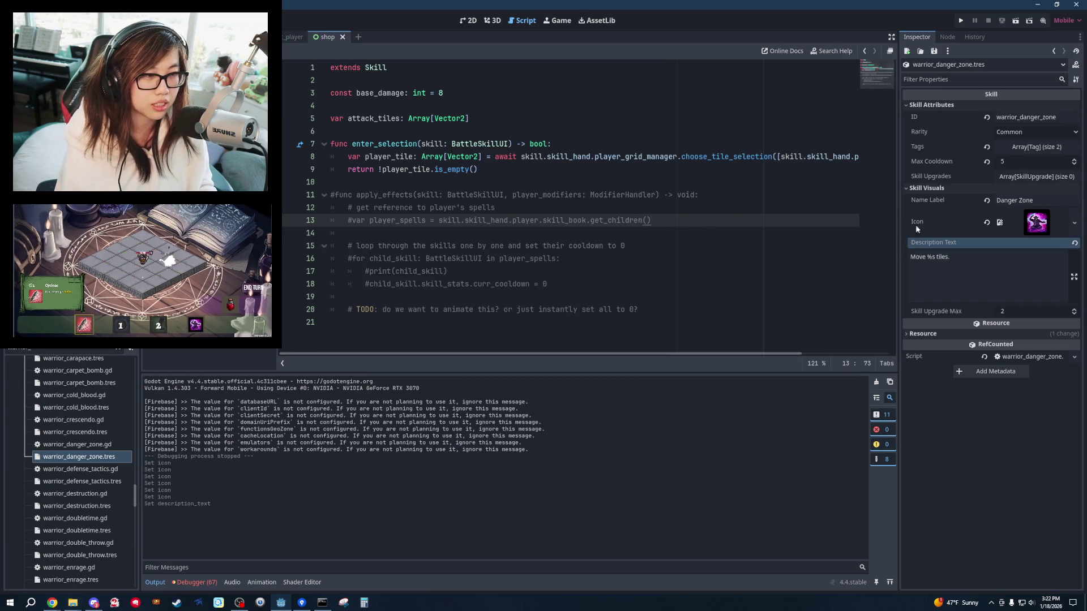
{"action": "key", "text": "alt+Tab"}
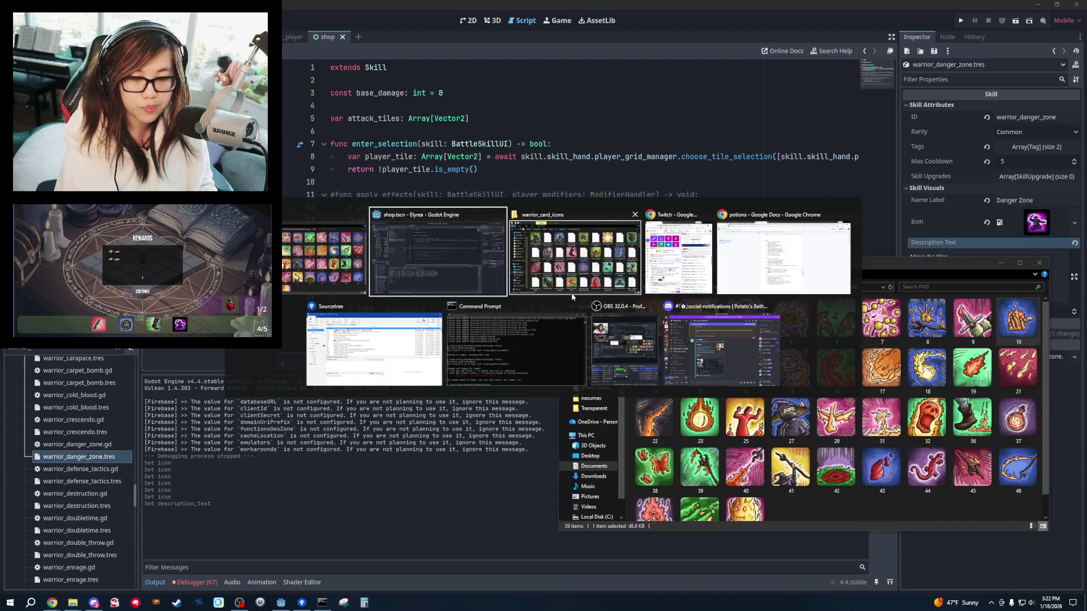
Navigate the icon window back up from the pyromancer PNG folder to Craftpix.
{"action": "left_click", "coordinate": [592, 272]}
{"action": "left_click", "coordinate": [604, 268]}
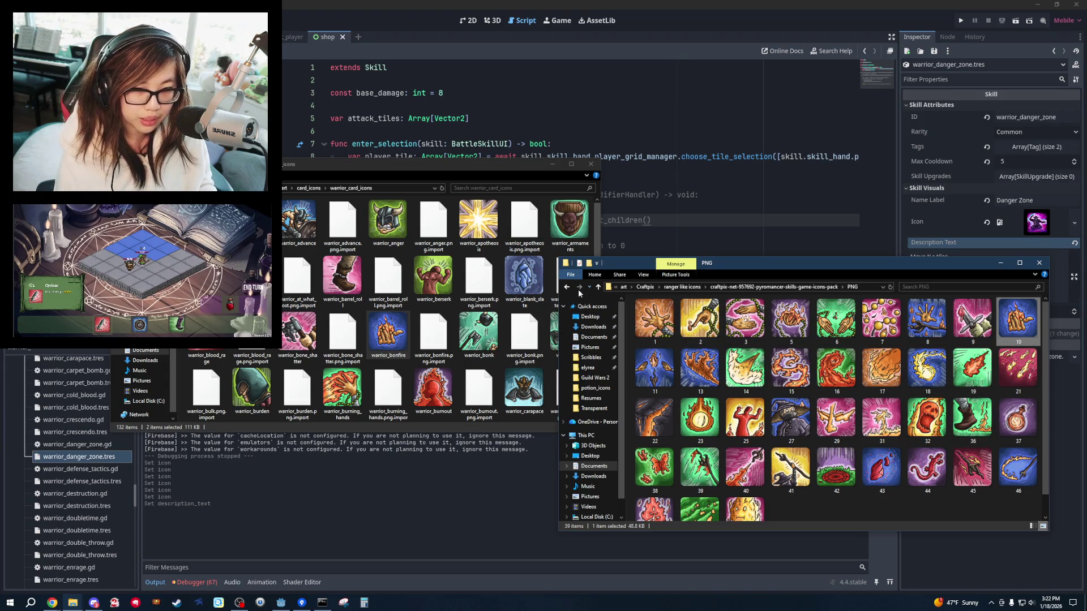
{"action": "left_click", "coordinate": [565, 288]}
{"action": "left_click", "coordinate": [566, 287]}
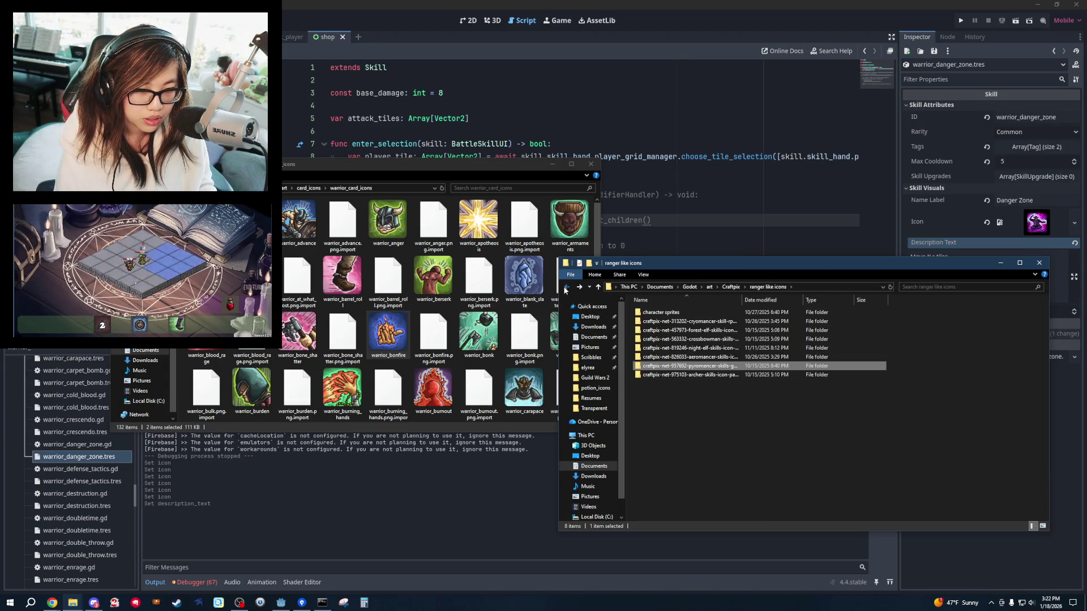
{"action": "left_click", "coordinate": [566, 287]}
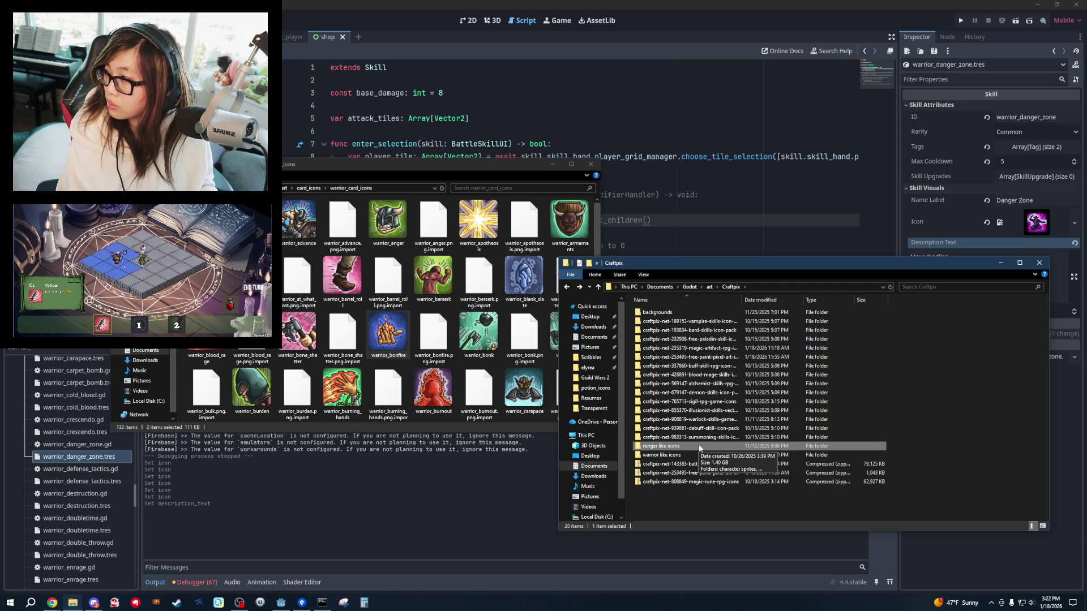
Revert Danger Zone's Description Text to 'Move %s.'.
{"action": "double_click", "coordinate": [948, 258]}
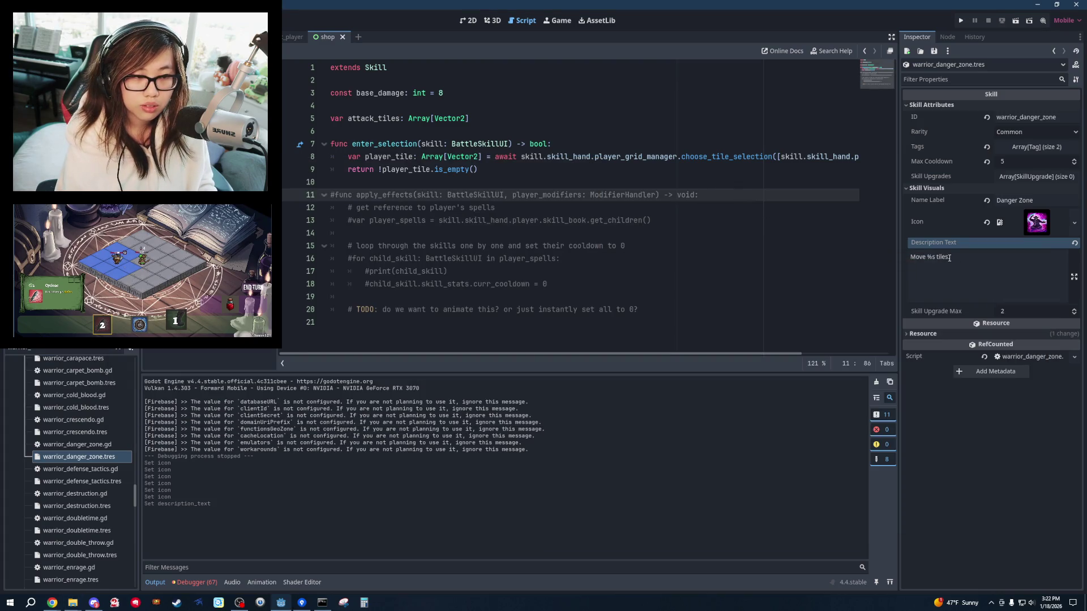
{"action": "type", "text": "."}
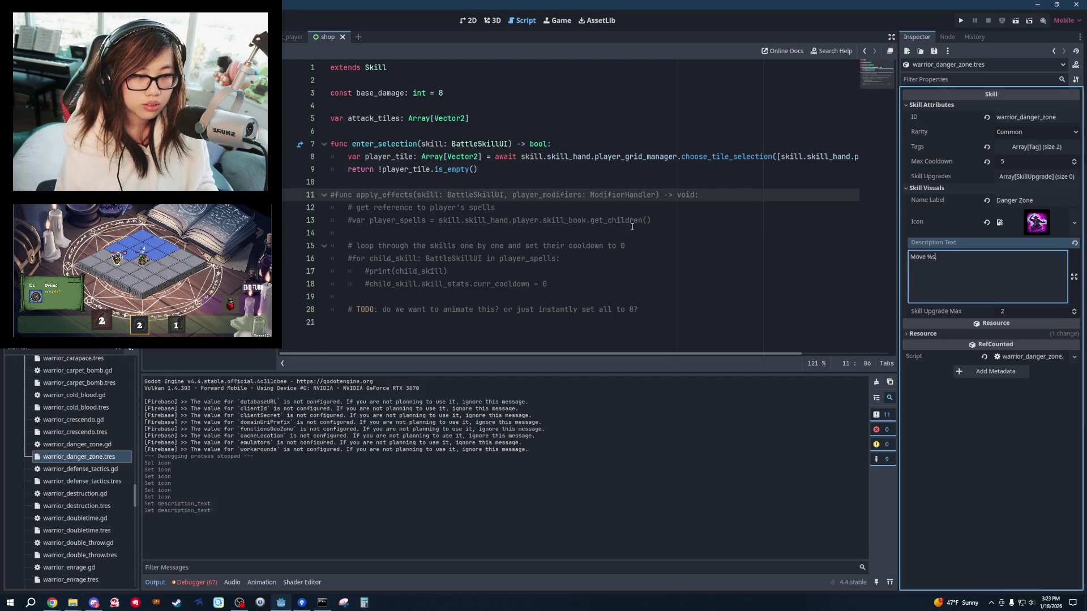
{"action": "left_click", "coordinate": [792, 221]}
{"action": "key", "text": "alt+Tab"}
Open warrior like icons > 152723 warrior skills vector pack > PNG.
{"action": "left_click", "coordinate": [603, 280]}
{"action": "key", "text": "alt+Tab"}
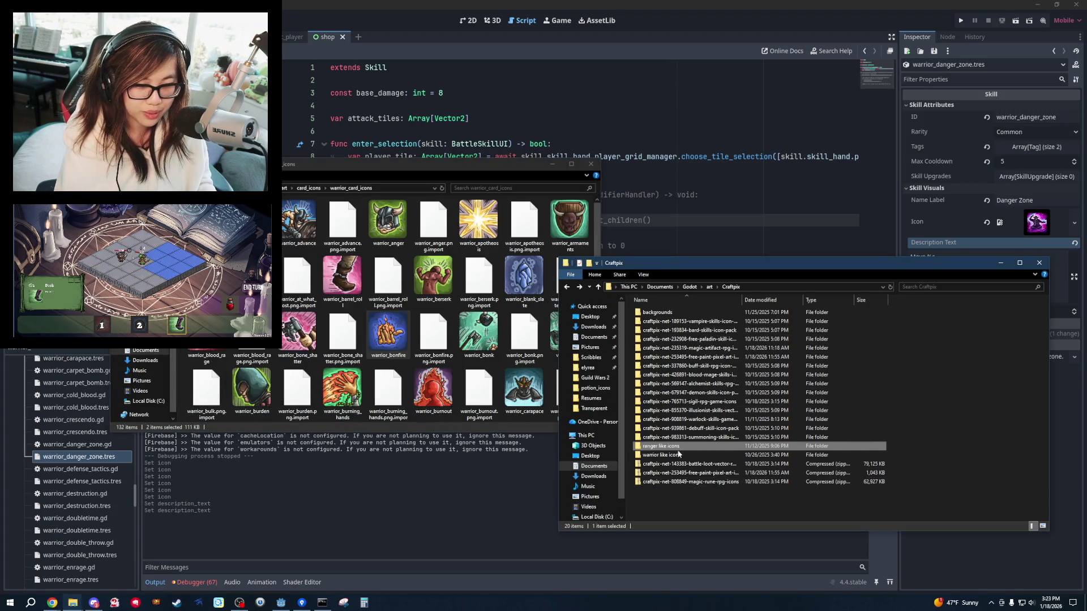
{"action": "double_click", "coordinate": [675, 456]}
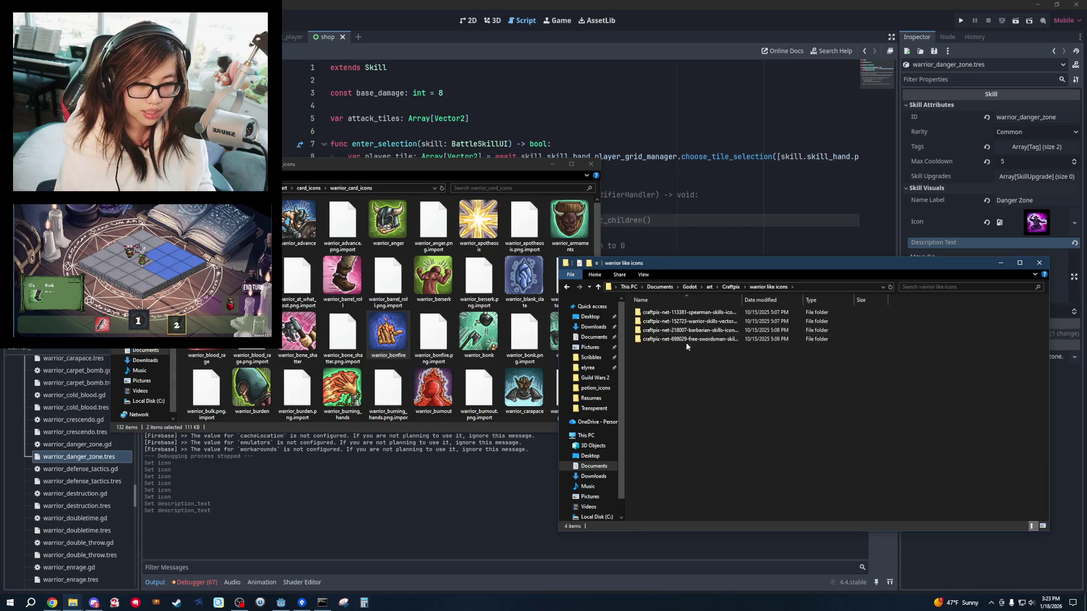
{"action": "double_click", "coordinate": [687, 339]}
{"action": "double_click", "coordinate": [690, 332]}
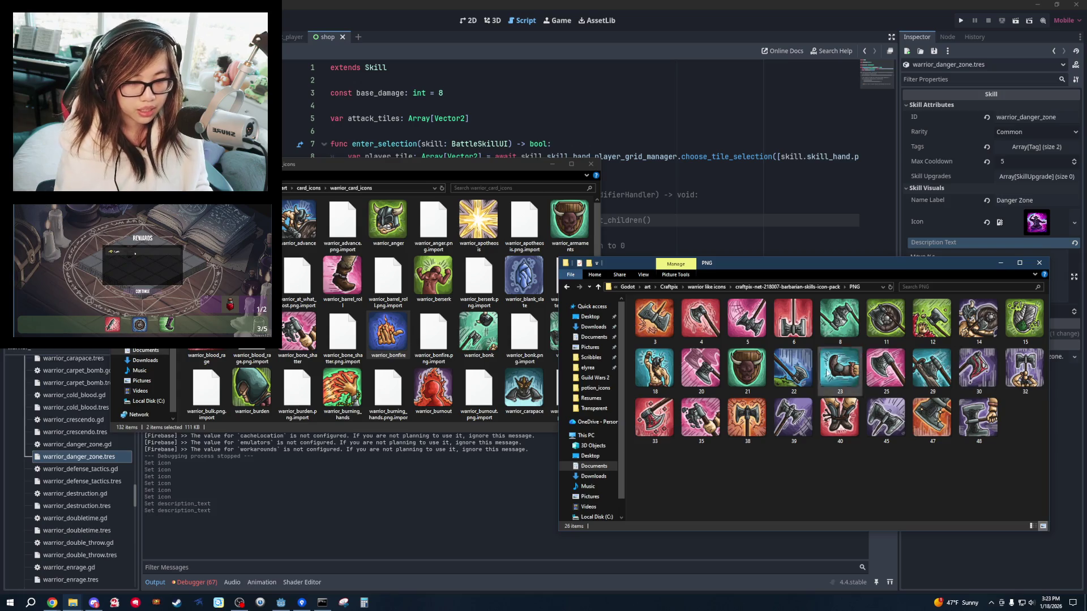
{"action": "left_click", "coordinate": [566, 287]}
{"action": "left_click", "coordinate": [567, 287]}
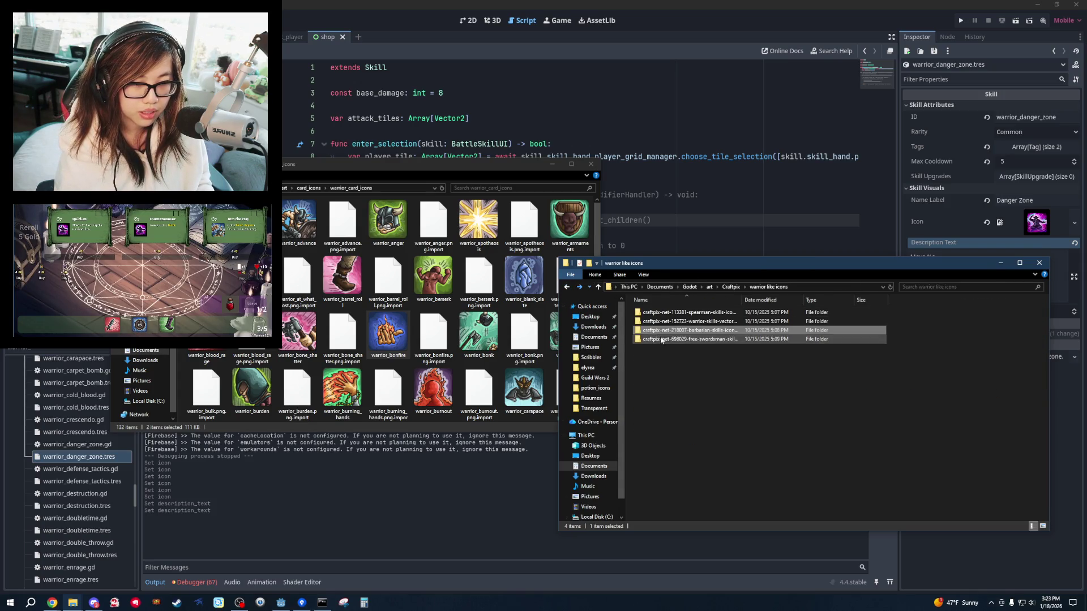
{"action": "double_click", "coordinate": [697, 327]}
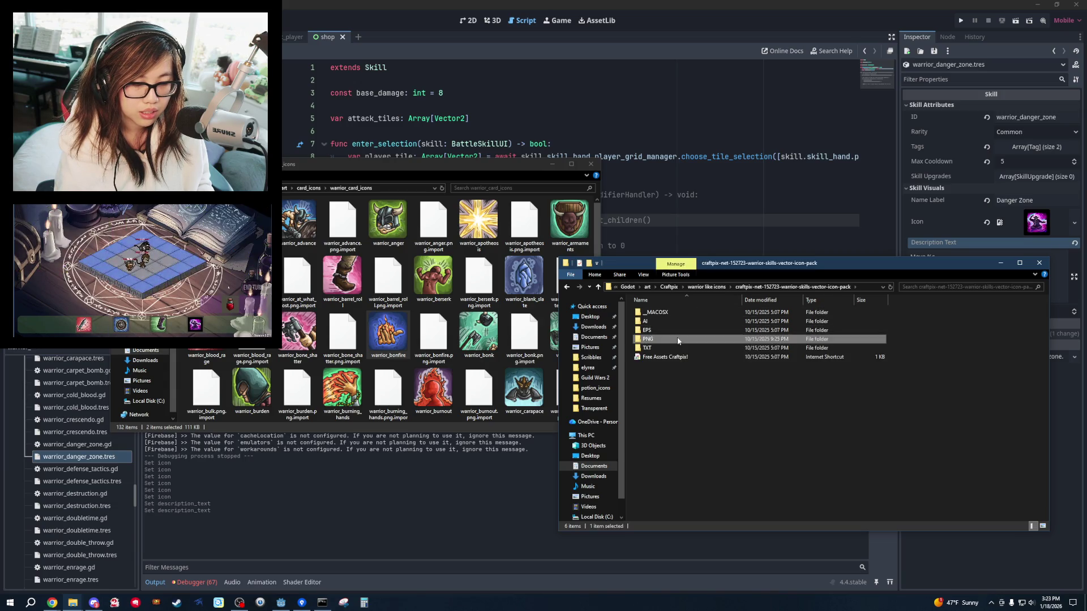
{"action": "double_click", "coordinate": [692, 330]}
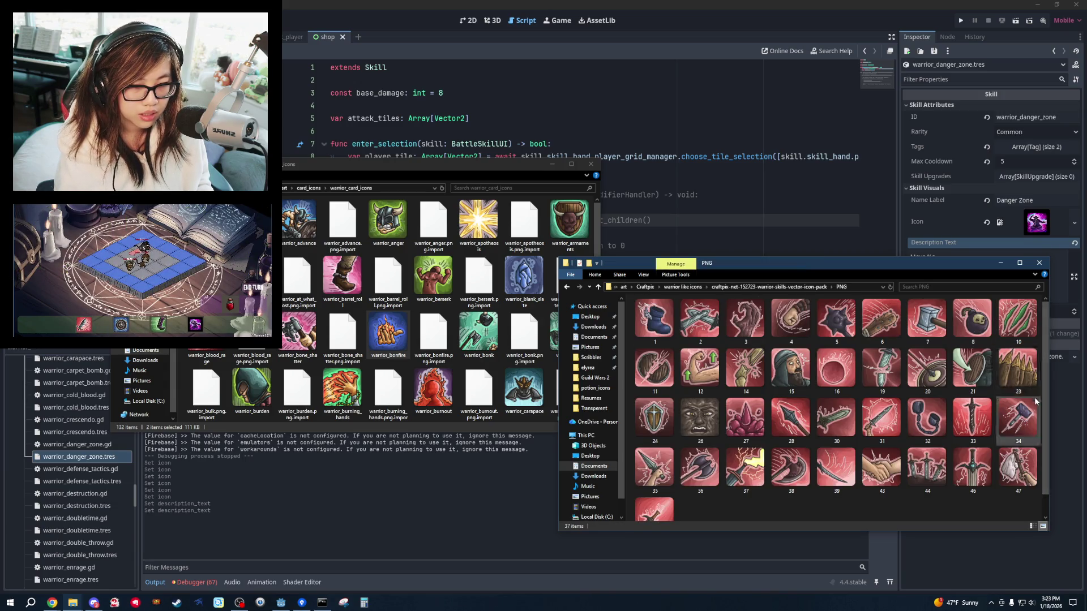
Confirm the new name of the danger zone icon file in warrior_card_icons.
{"action": "left_click", "coordinate": [470, 183]}
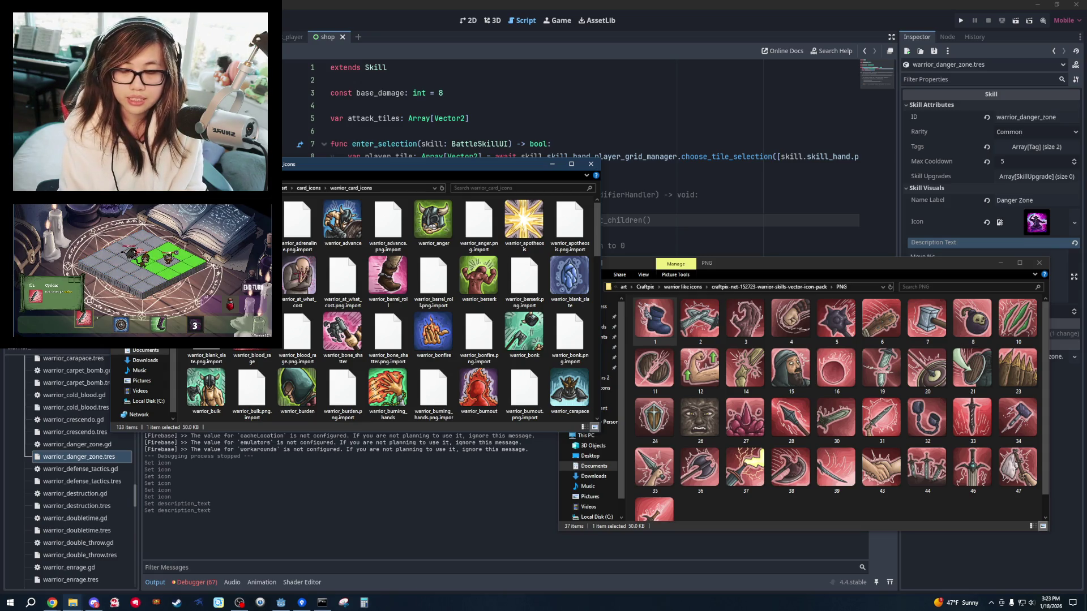
{"action": "key", "text": "Return"}
{"action": "left_click", "coordinate": [692, 173]}
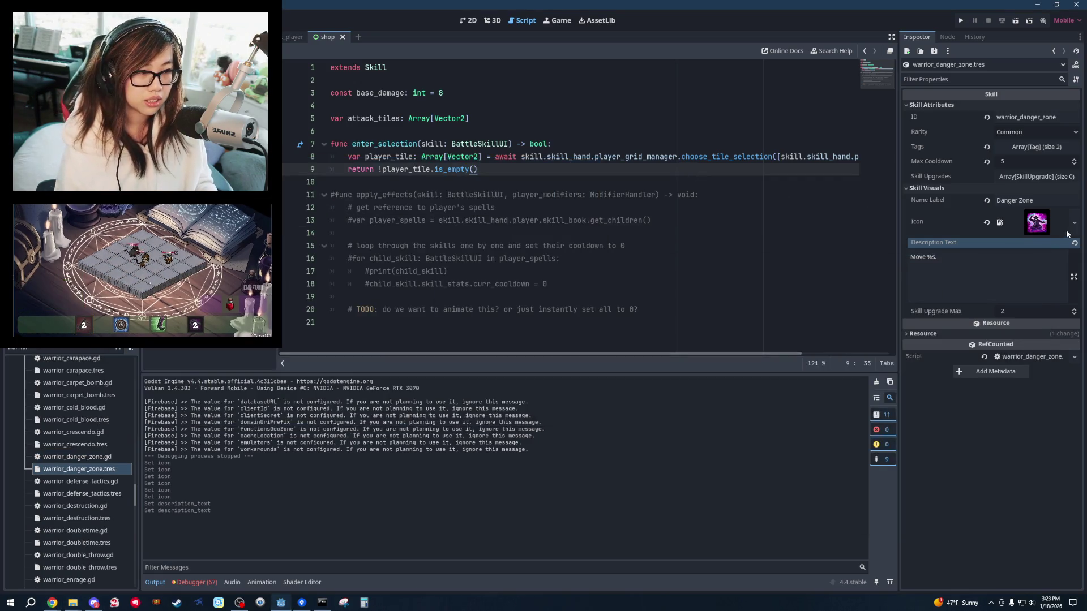
Load warrior_card_icons/warrior_danger_zone.png as the Danger Zone skill's Icon.
{"action": "left_click", "coordinate": [1075, 223]}
{"action": "left_click", "coordinate": [984, 495]}
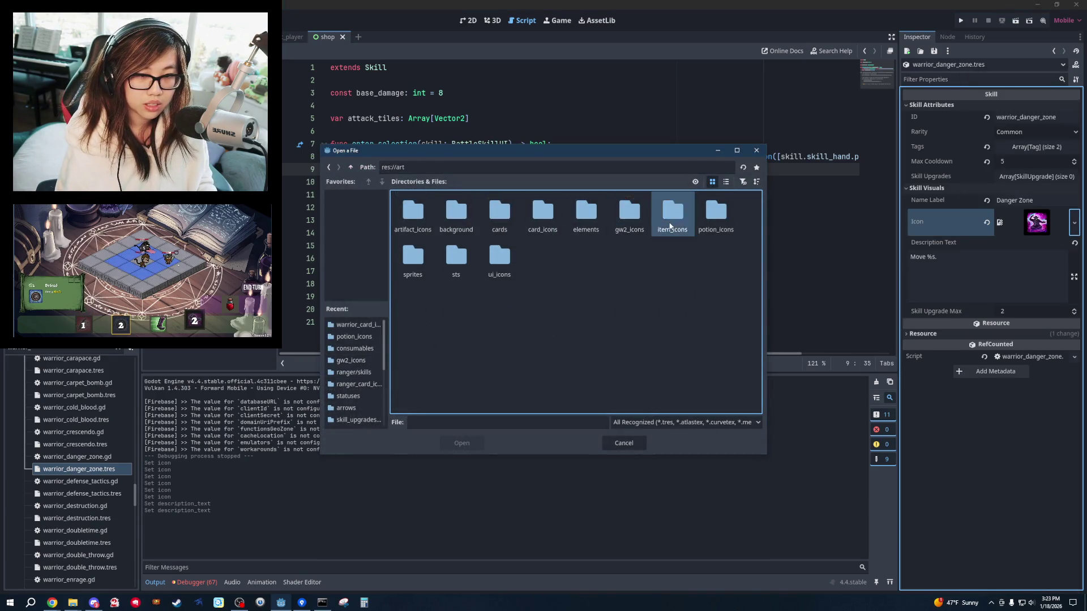
{"action": "double_click", "coordinate": [673, 213]}
{"action": "left_click", "coordinate": [329, 167]}
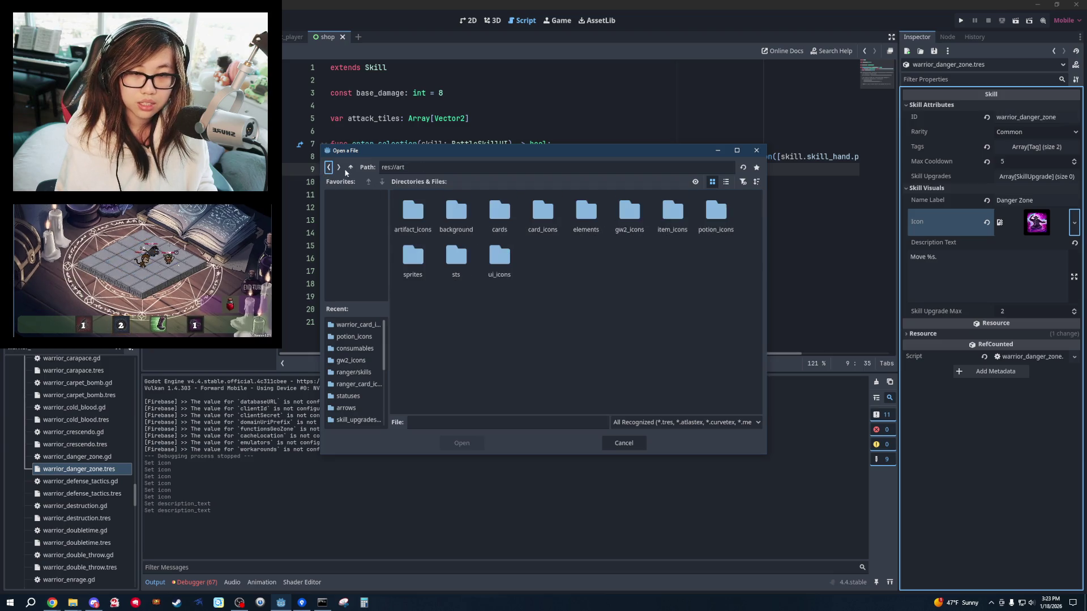
{"action": "double_click", "coordinate": [629, 212]}
{"action": "left_click", "coordinate": [329, 167]}
{"action": "double_click", "coordinate": [559, 218]}
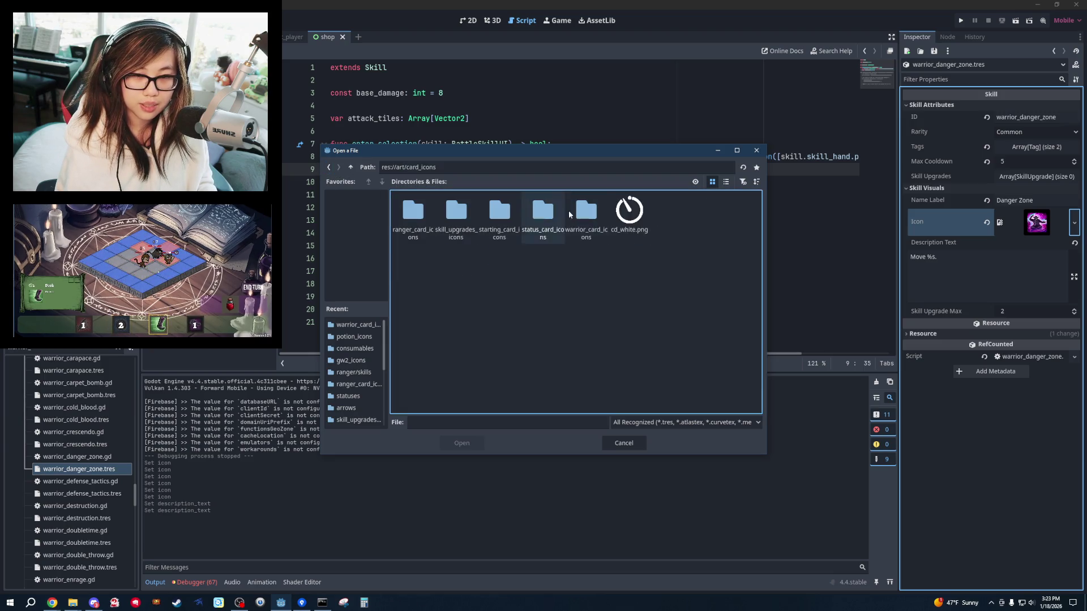
{"action": "double_click", "coordinate": [599, 224]}
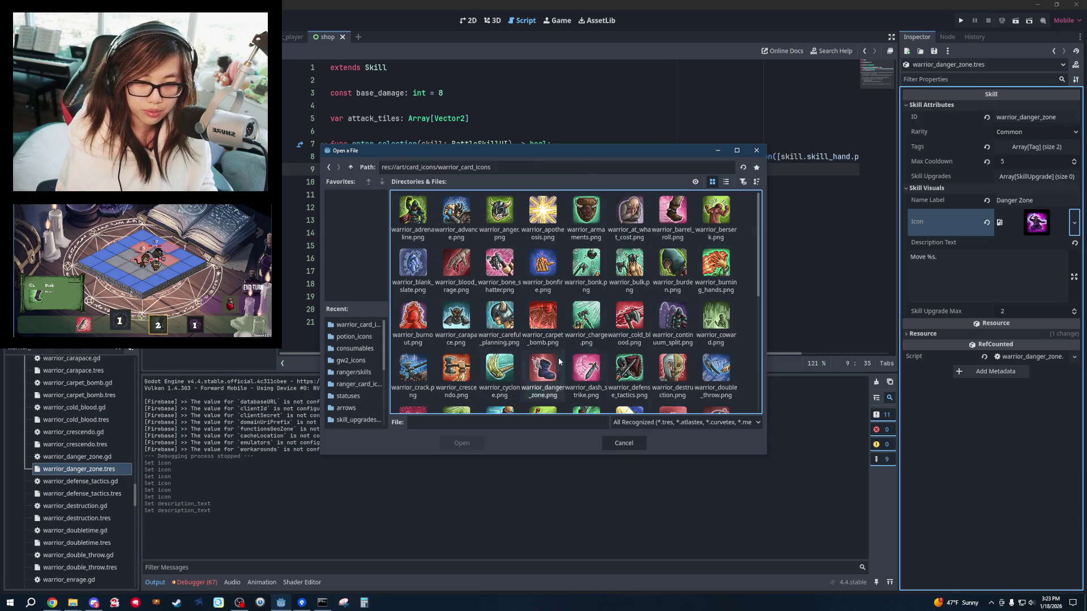
{"action": "double_click", "coordinate": [543, 374]}
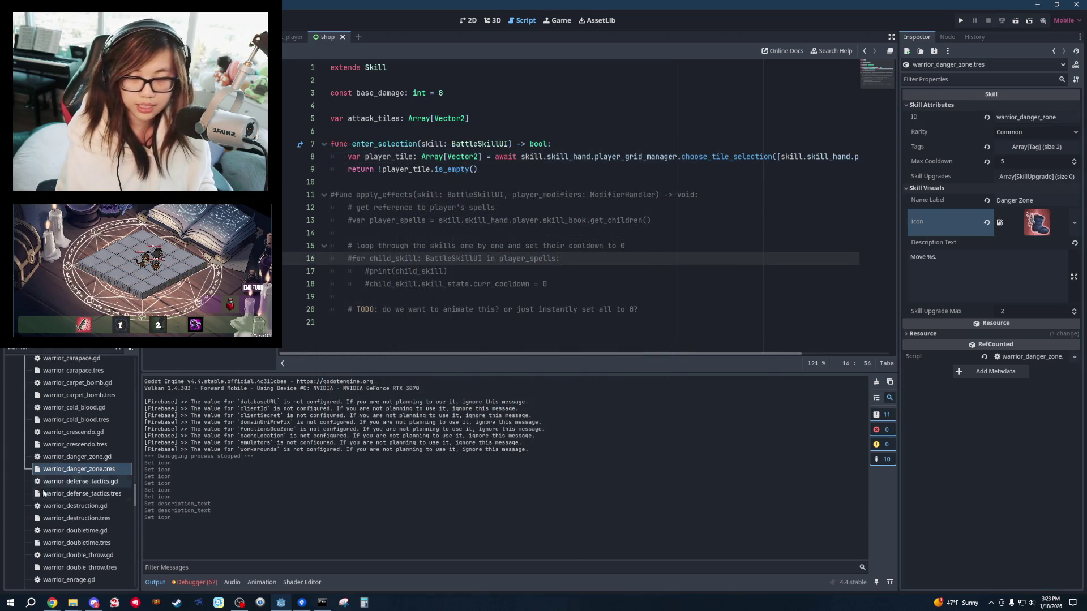
Open warrior_doubletime.tres to review its icon, then select icon 12 in the warrior skills pack.
{"action": "scroll", "coordinate": [45, 493], "scroll_direction": "down", "scroll_amount": 2}
{"action": "left_click", "coordinate": [94, 465]}
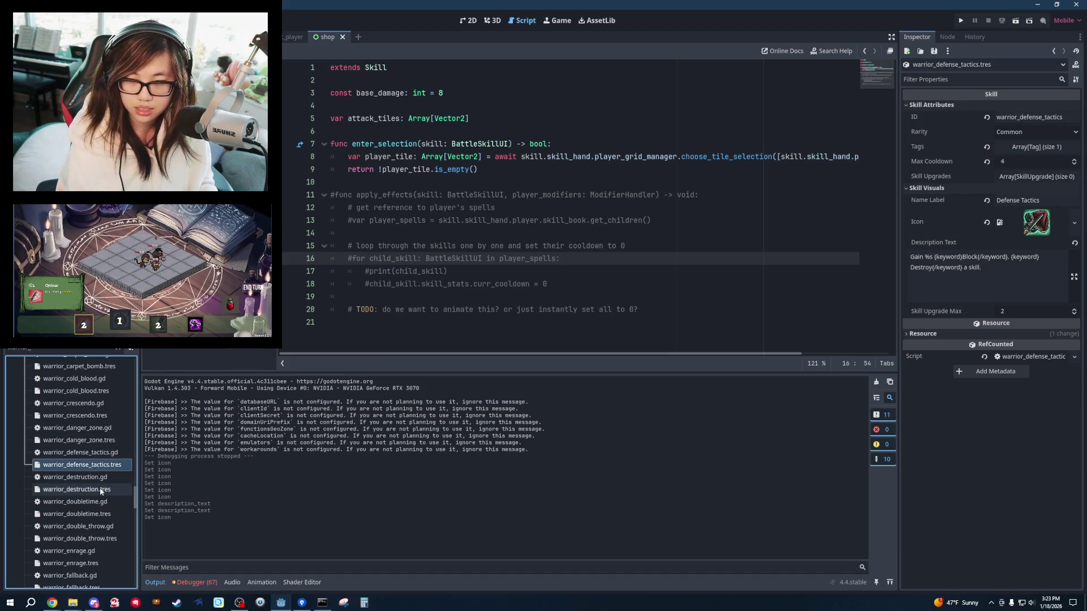
{"action": "left_click", "coordinate": [100, 491]}
{"action": "scroll", "coordinate": [99, 488], "scroll_direction": "down", "scroll_amount": 2}
{"action": "left_click", "coordinate": [101, 487]}
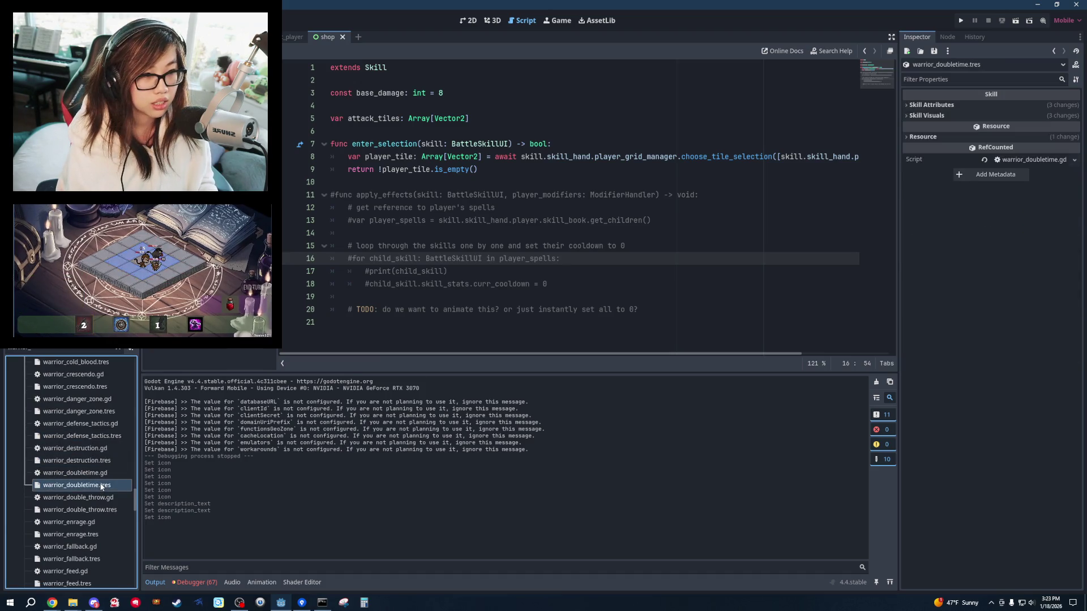
{"action": "left_click", "coordinate": [949, 116]}
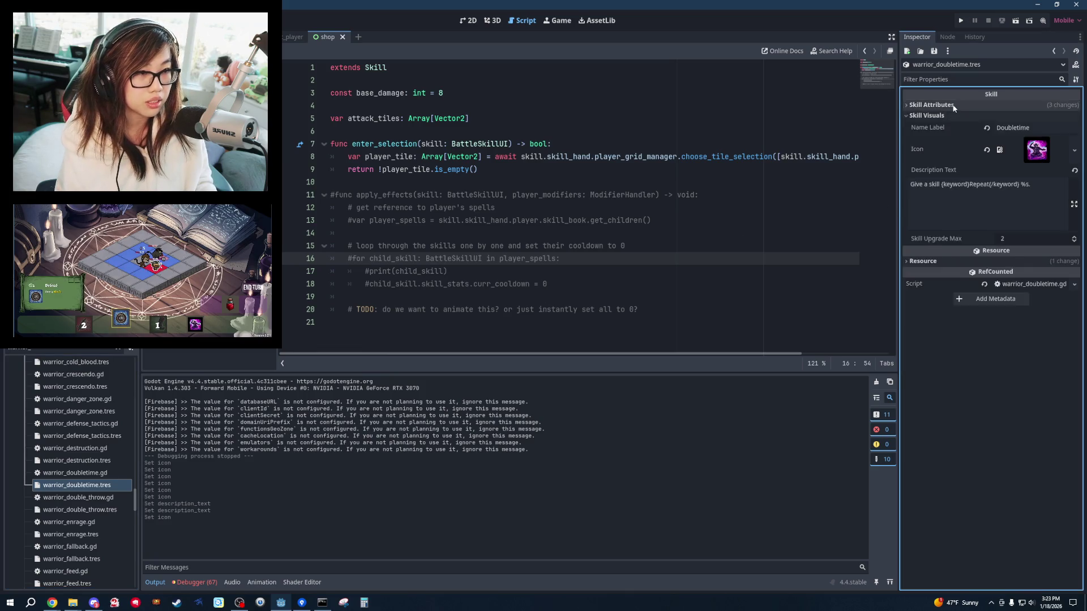
{"action": "left_click", "coordinate": [953, 105]}
{"action": "left_click", "coordinate": [752, 228]}
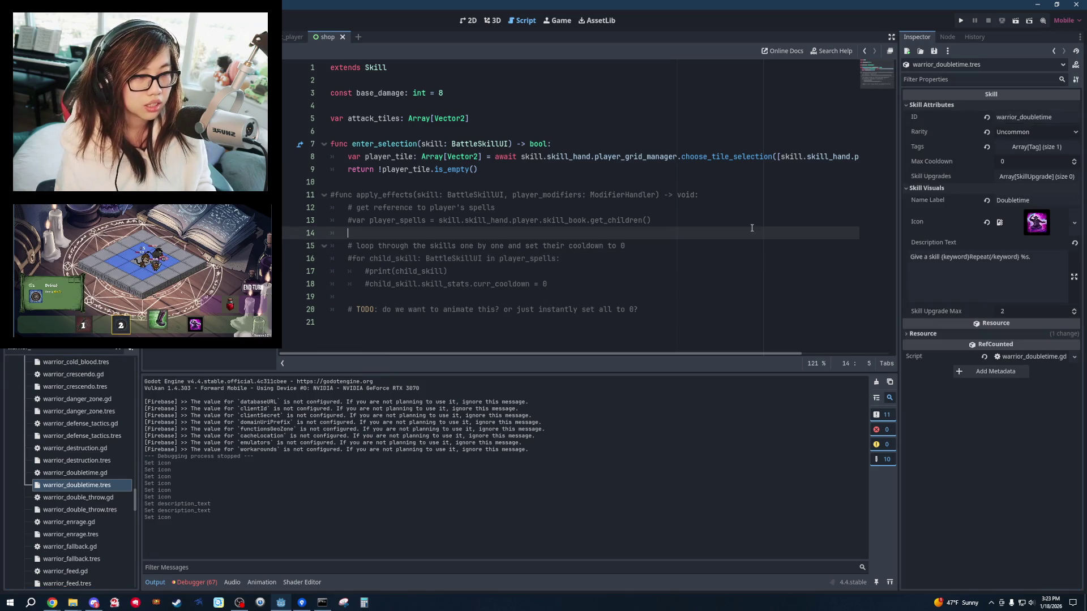
{"action": "key", "text": "alt+Tab"}
{"action": "key", "text": "alt+Tab"}
{"action": "left_click", "coordinate": [715, 386]}
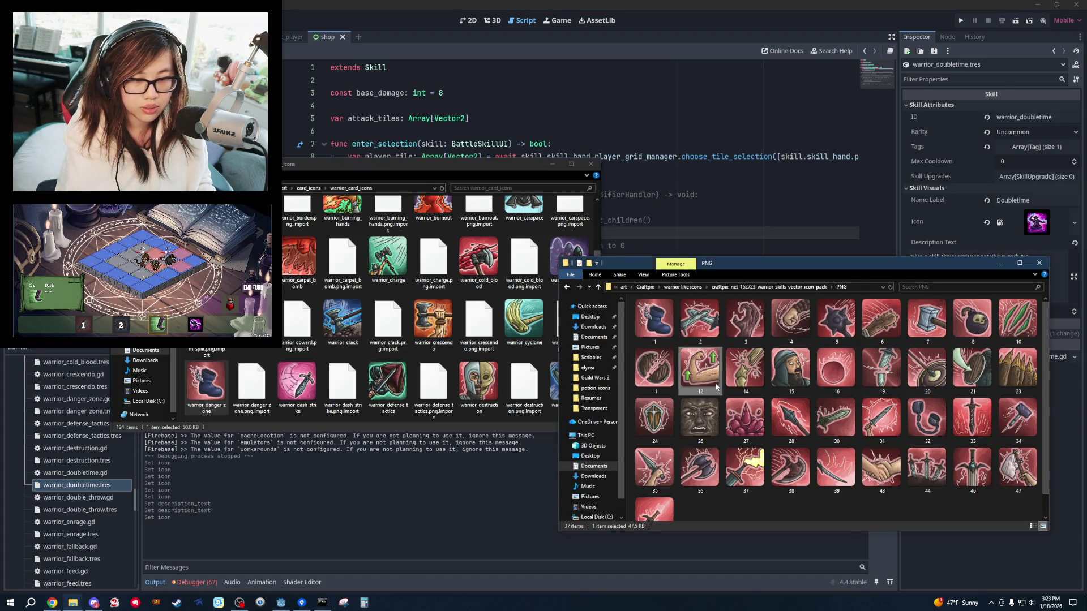
Paste the copied icon 12 into the warrior_card_icons folder.
{"action": "left_click", "coordinate": [433, 167]}
{"action": "scroll", "coordinate": [498, 317], "scroll_direction": "down", "scroll_amount": 15}
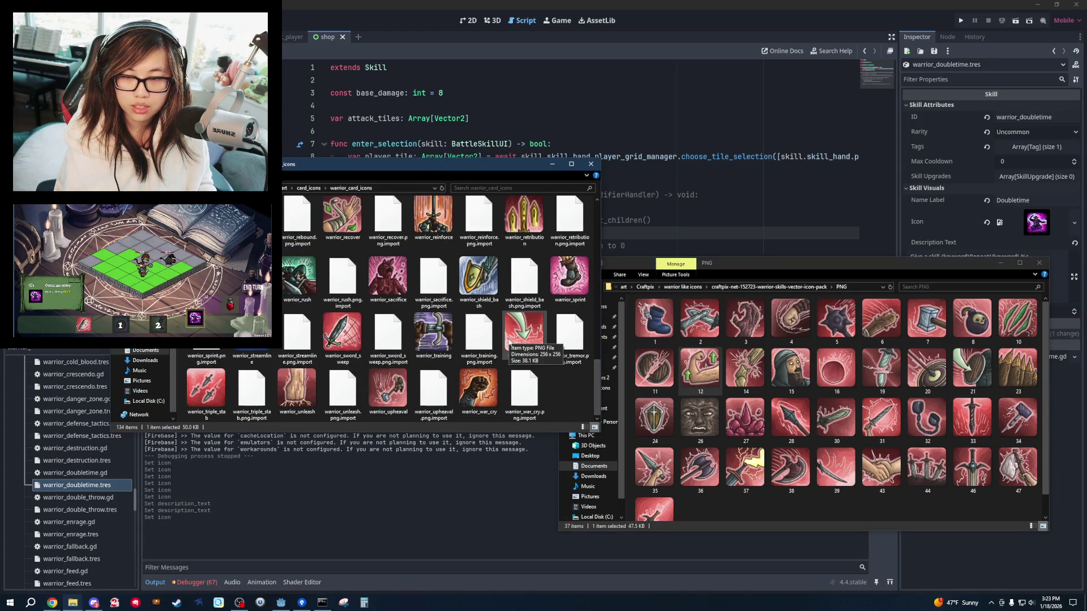
{"action": "key", "text": "ctrl+v"}
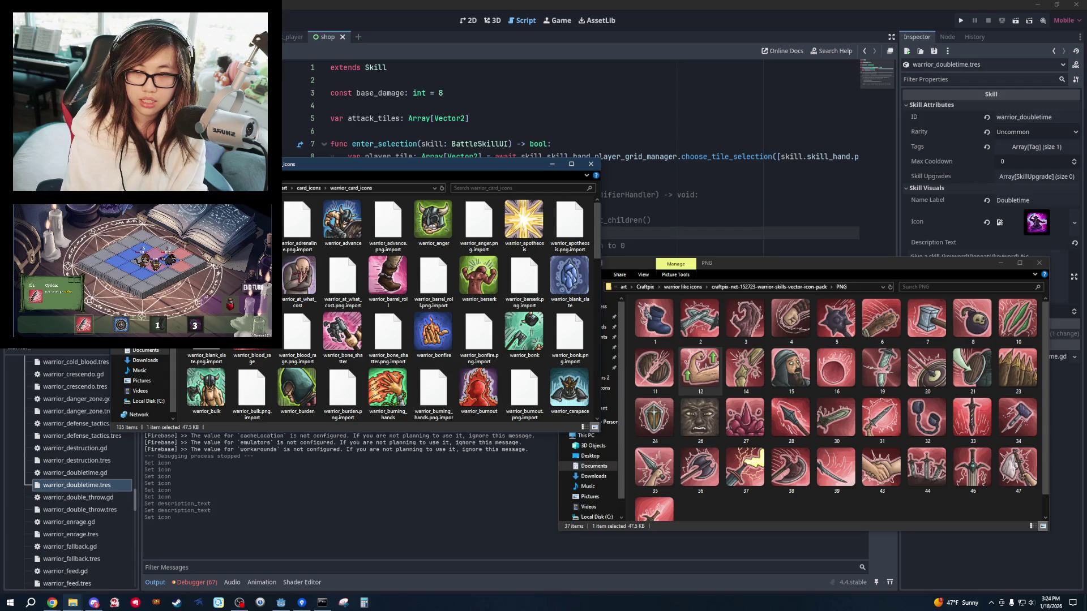
Load the new image from warrior_card_icons as the Doubletime skill's Icon.
{"action": "left_click", "coordinate": [104, 481]}
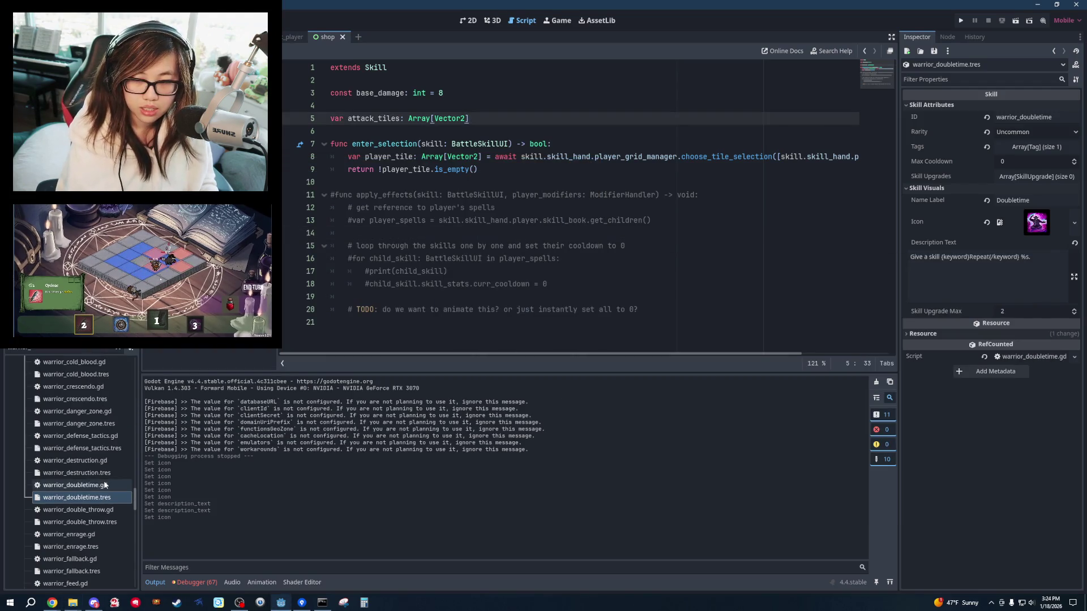
{"action": "left_click", "coordinate": [1070, 226]}
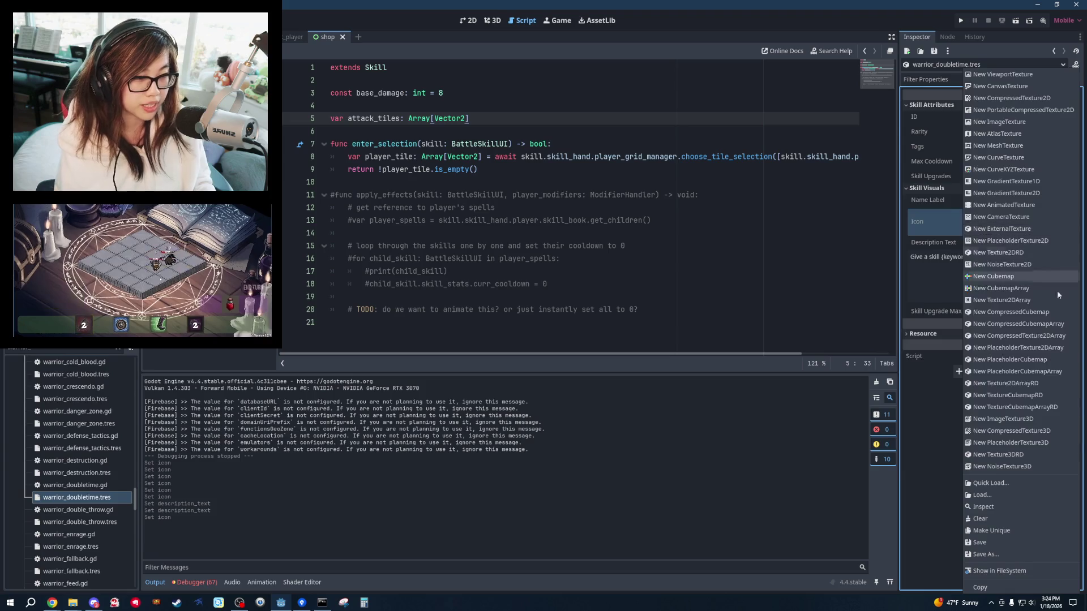
{"action": "left_click", "coordinate": [1022, 495]}
{"action": "double_click", "coordinate": [552, 220]}
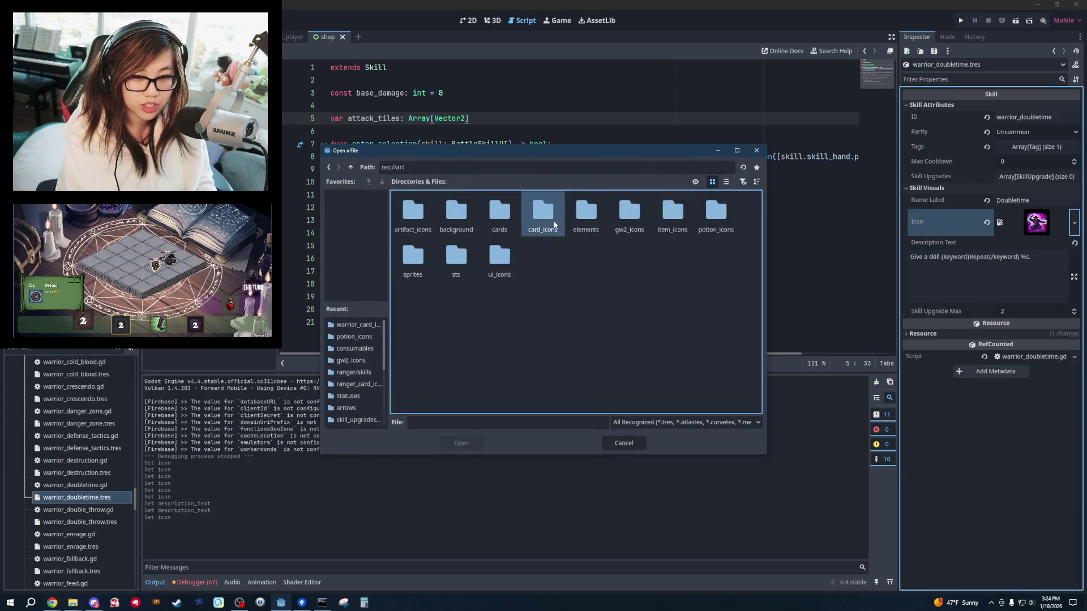
{"action": "double_click", "coordinate": [586, 214]}
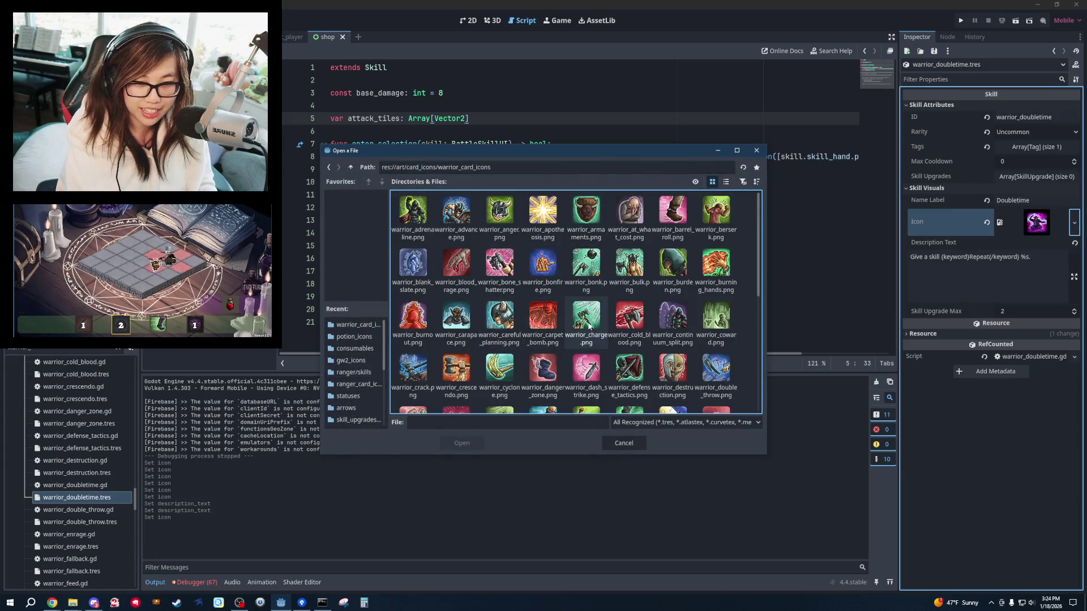
{"action": "scroll", "coordinate": [552, 371], "scroll_direction": "down", "scroll_amount": 1}
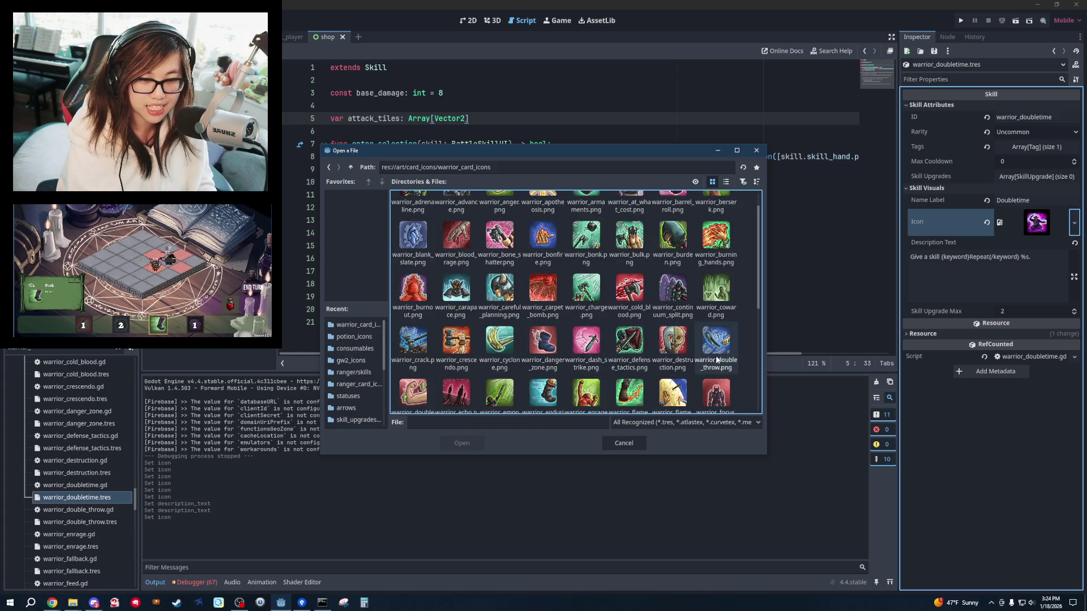
{"action": "scroll", "coordinate": [728, 361], "scroll_direction": "down", "scroll_amount": 1}
{"action": "double_click", "coordinate": [412, 368]}
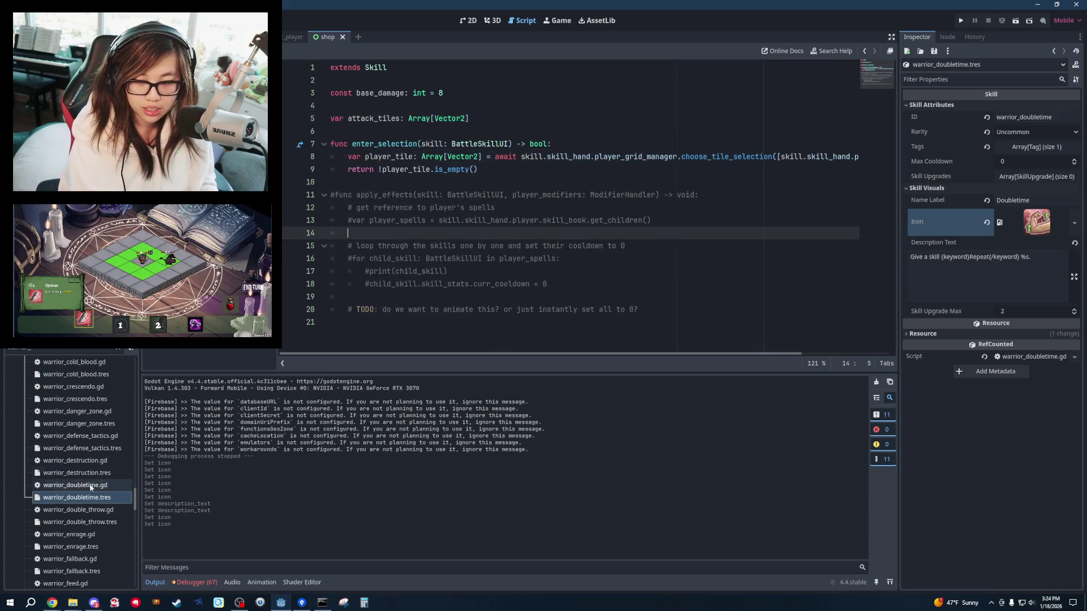
Open warrior_fallback.tres and expand its Skill Visuals and Skill Attributes to check the icon.
{"action": "left_click", "coordinate": [97, 522]}
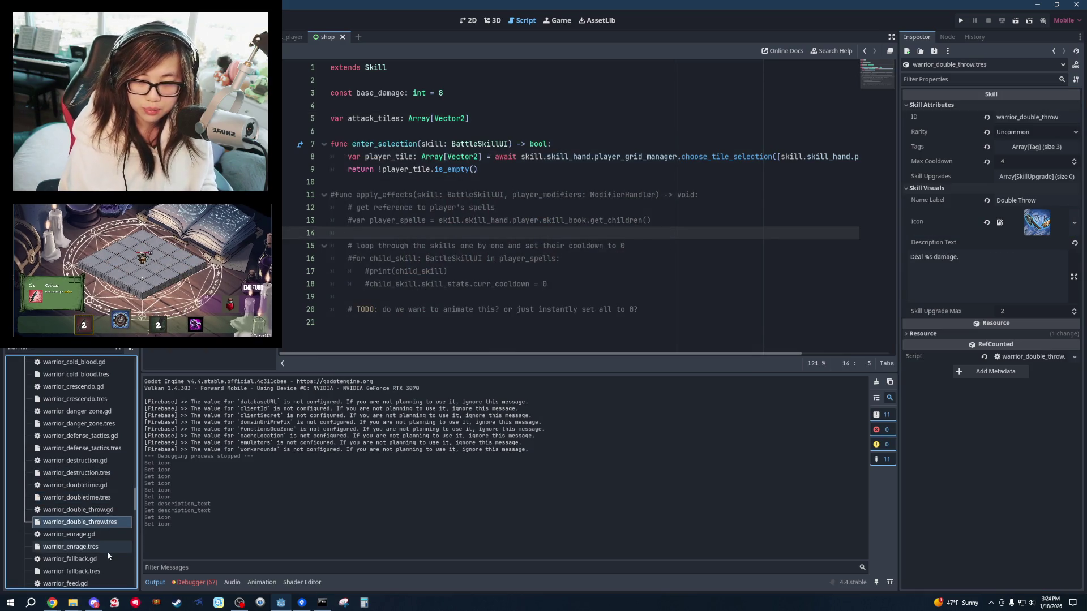
{"action": "left_click", "coordinate": [107, 551]}
{"action": "scroll", "coordinate": [96, 501], "scroll_direction": "down", "scroll_amount": 3}
{"action": "left_click", "coordinate": [93, 486]}
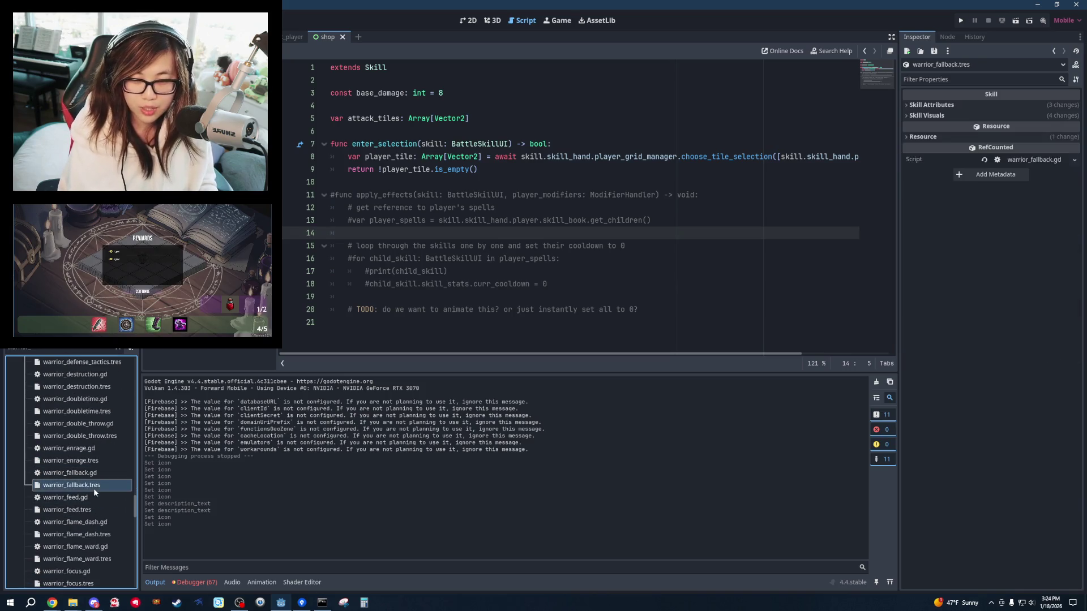
{"action": "left_click", "coordinate": [955, 114]}
{"action": "left_click", "coordinate": [951, 105]}
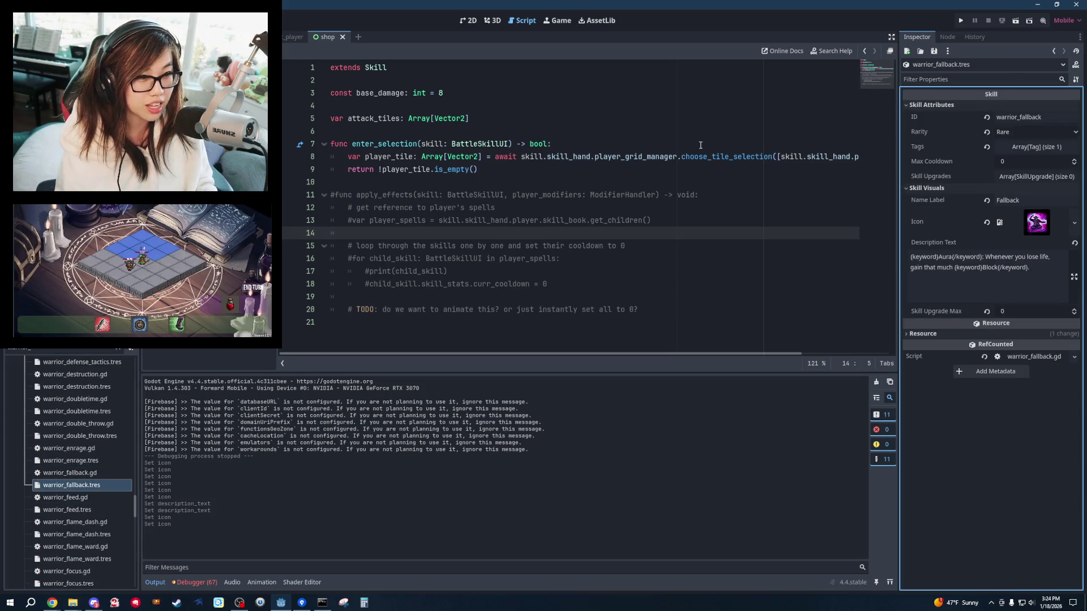
{"action": "left_click", "coordinate": [679, 144]}
{"action": "left_click", "coordinate": [565, 195]}
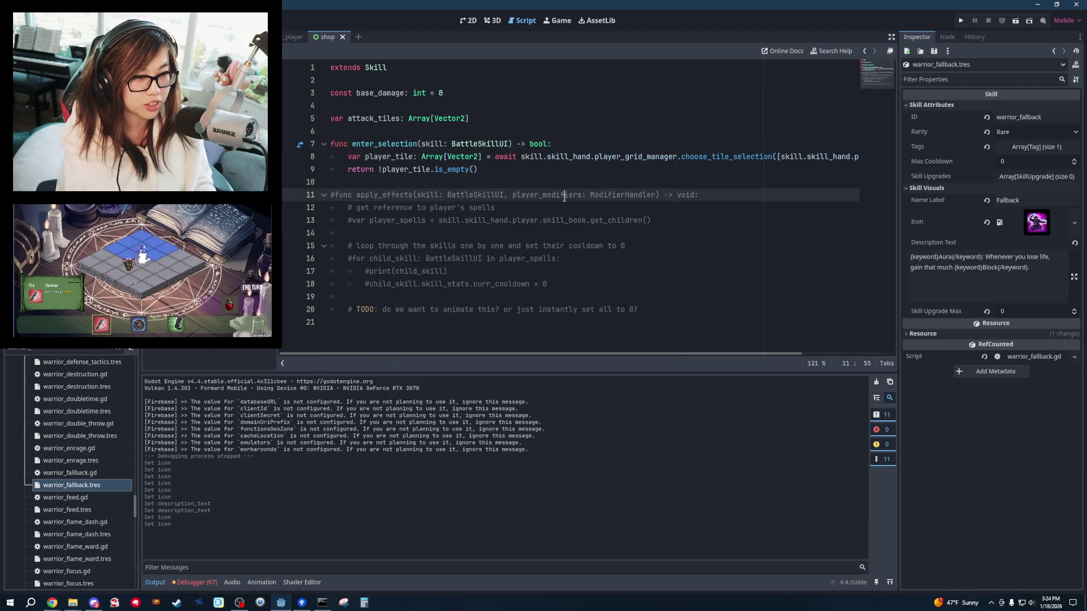
{"action": "left_click", "coordinate": [813, 204]}
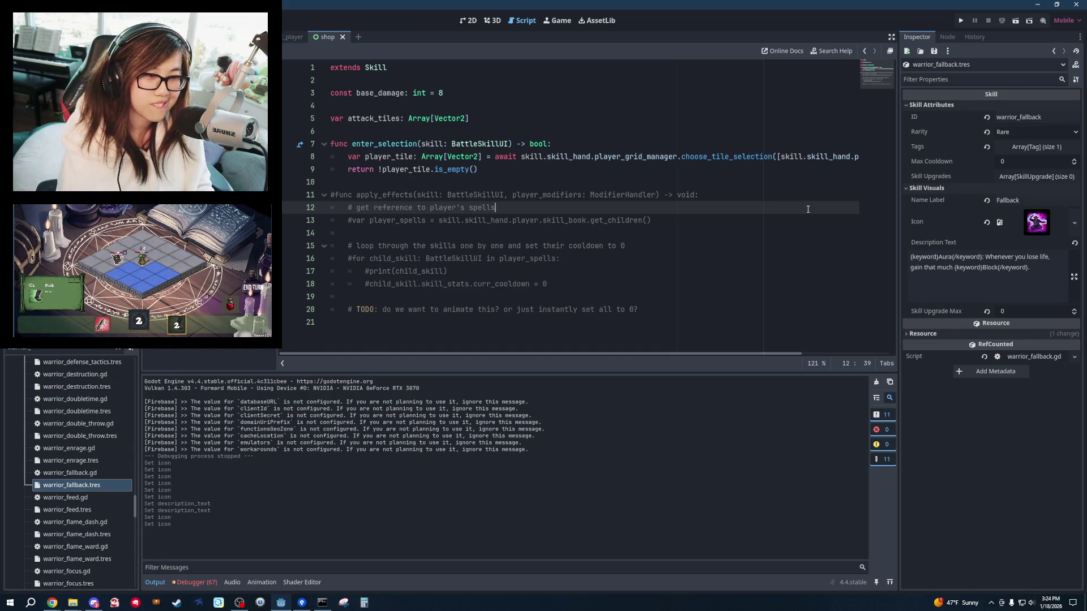
{"action": "key", "text": "alt+Tab"}
{"action": "key", "text": "alt+Tab"}
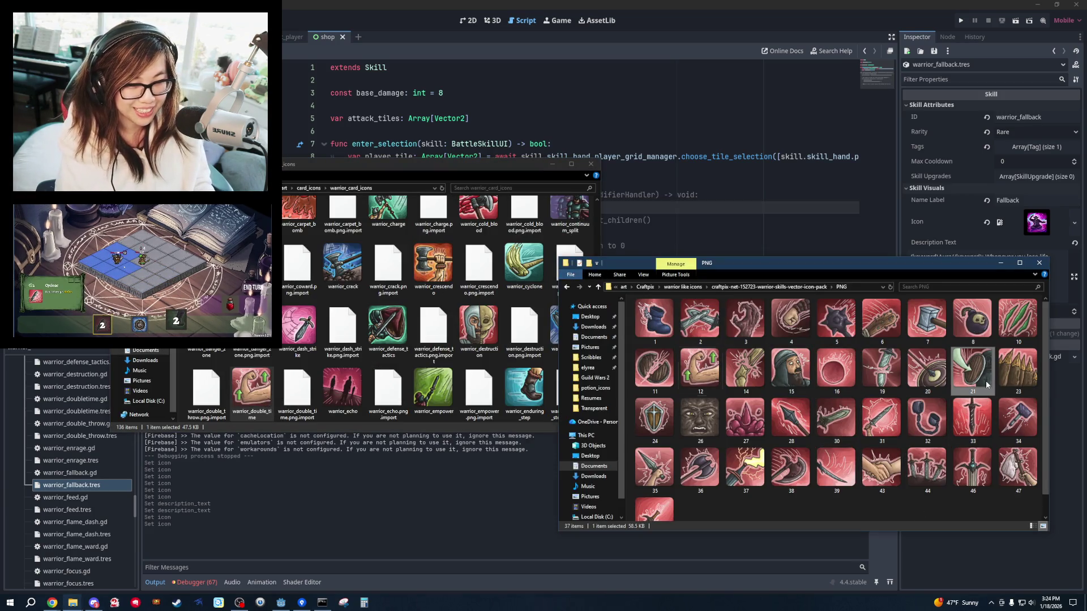
Paste the selected pack icon into the warrior_card_icons folder.
{"action": "key", "text": "alt+Tab"}
{"action": "key", "text": "ctrl+v"}
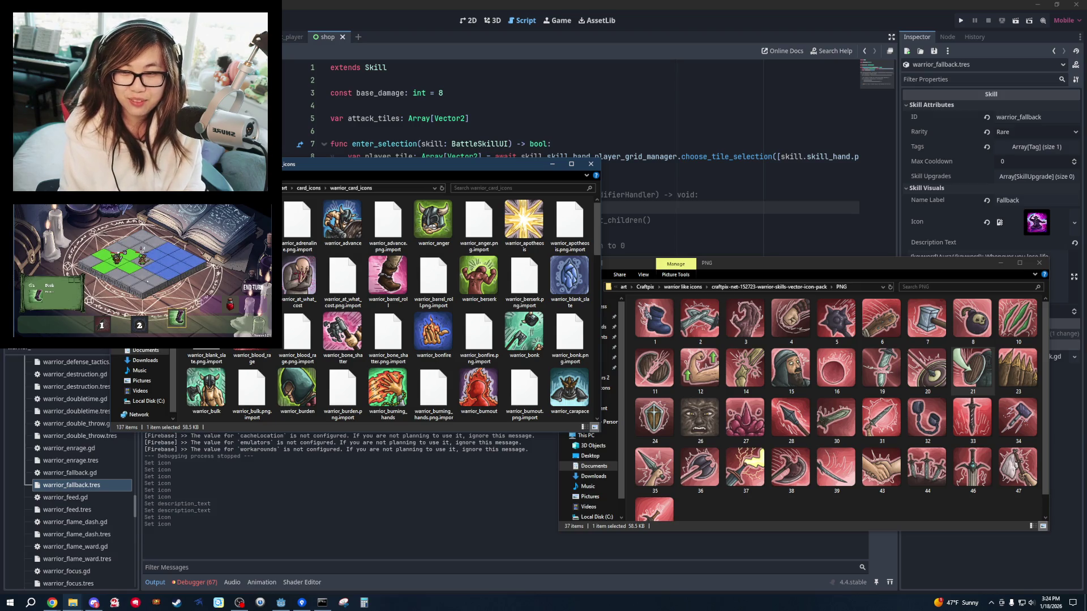
{"action": "left_click", "coordinate": [662, 189]}
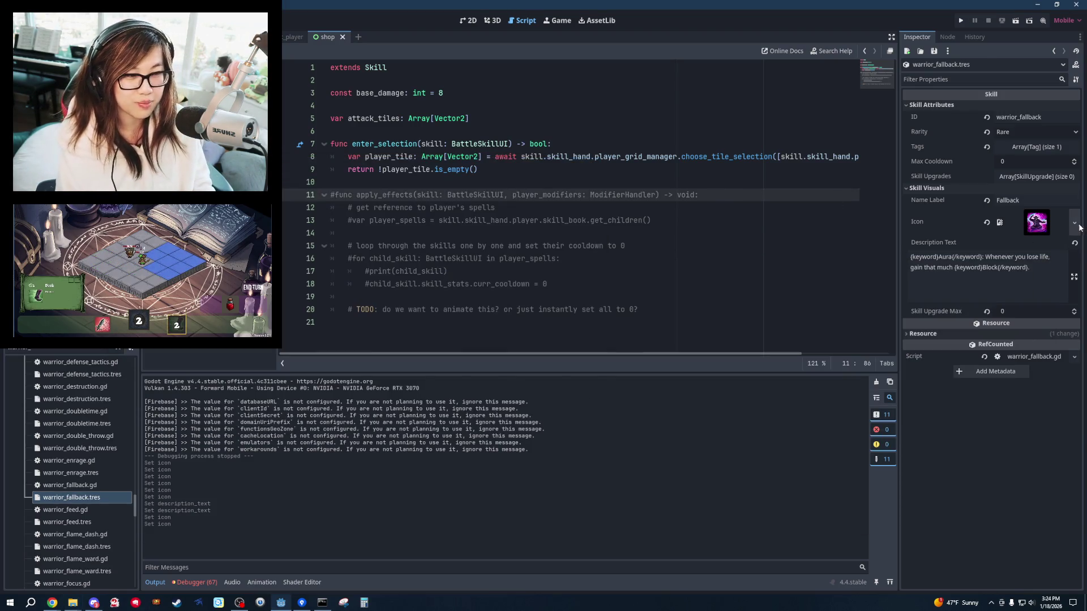
Load warrior_fall_back.png from warrior_card_icons as the Fallback skill's Icon.
{"action": "left_click", "coordinate": [1075, 223]}
{"action": "left_click", "coordinate": [1013, 498]}
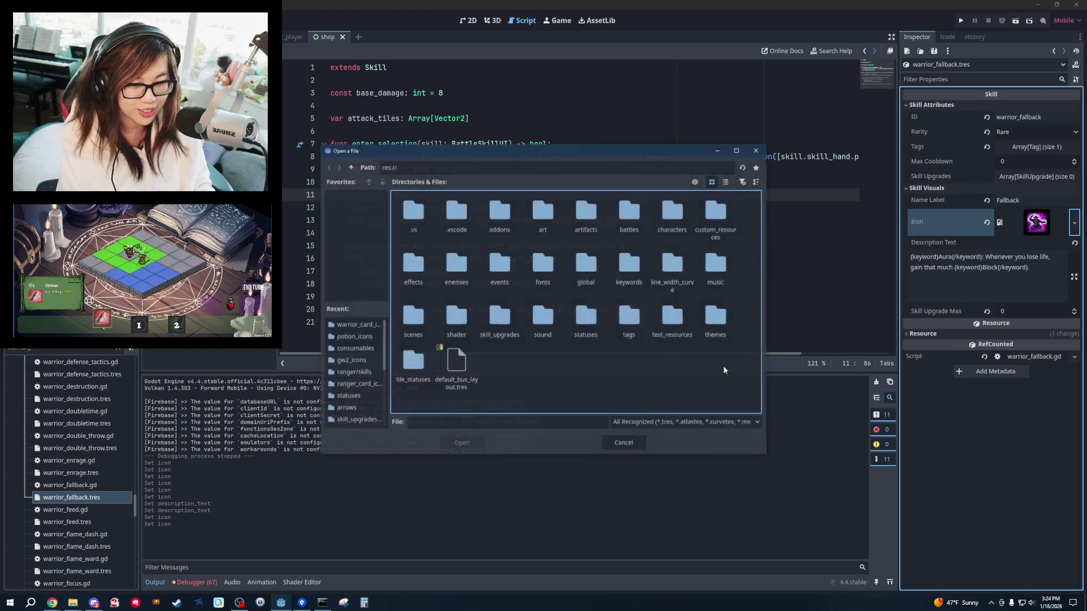
{"action": "double_click", "coordinate": [544, 218]}
{"action": "double_click", "coordinate": [558, 221]}
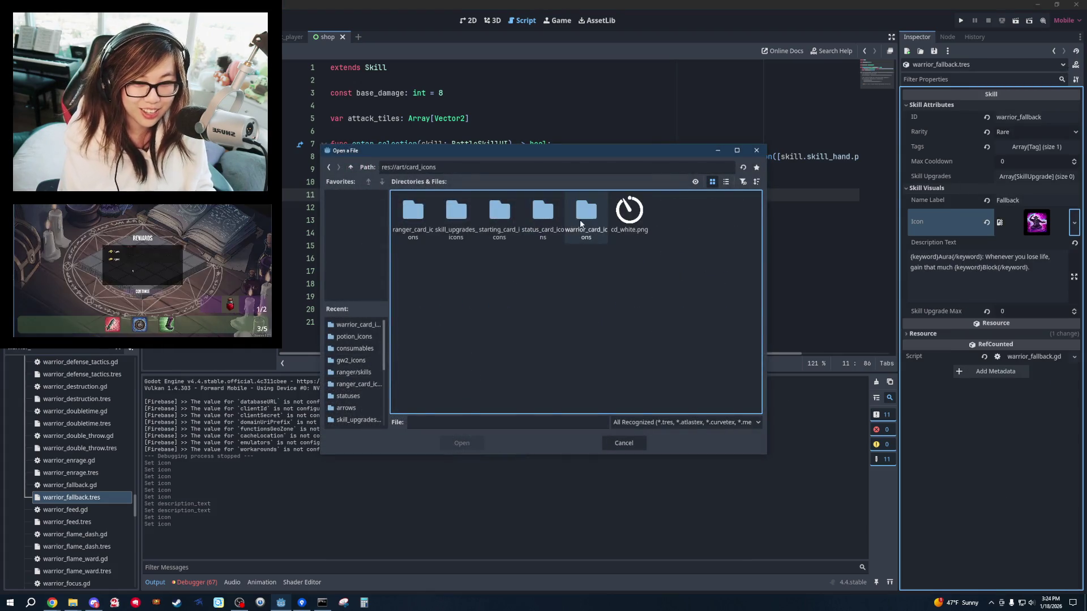
{"action": "double_click", "coordinate": [586, 218]}
{"action": "scroll", "coordinate": [447, 357], "scroll_direction": "down", "scroll_amount": 3}
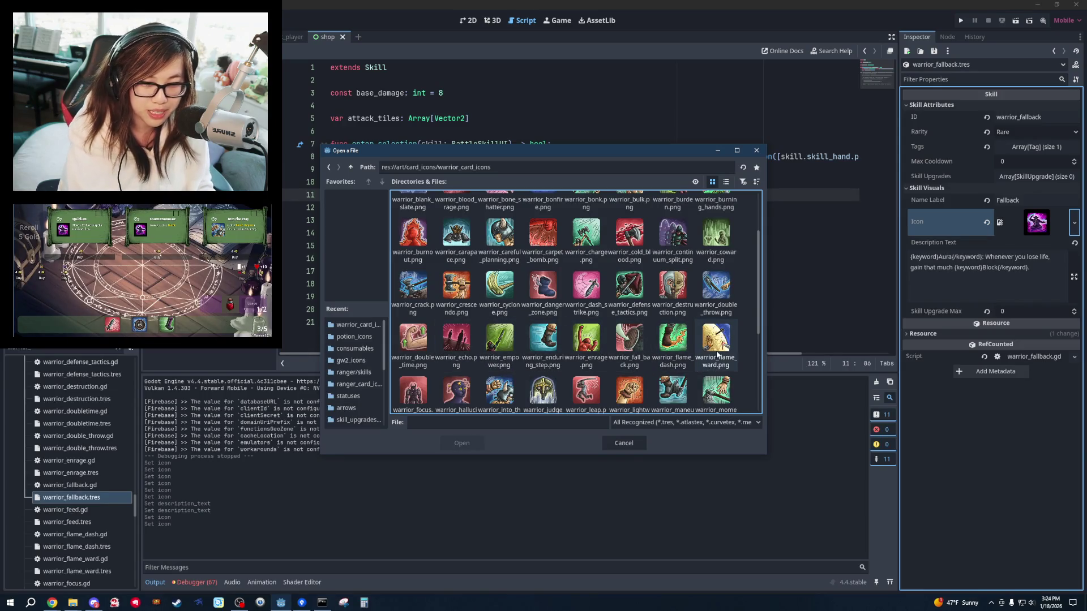
{"action": "double_click", "coordinate": [627, 358]}
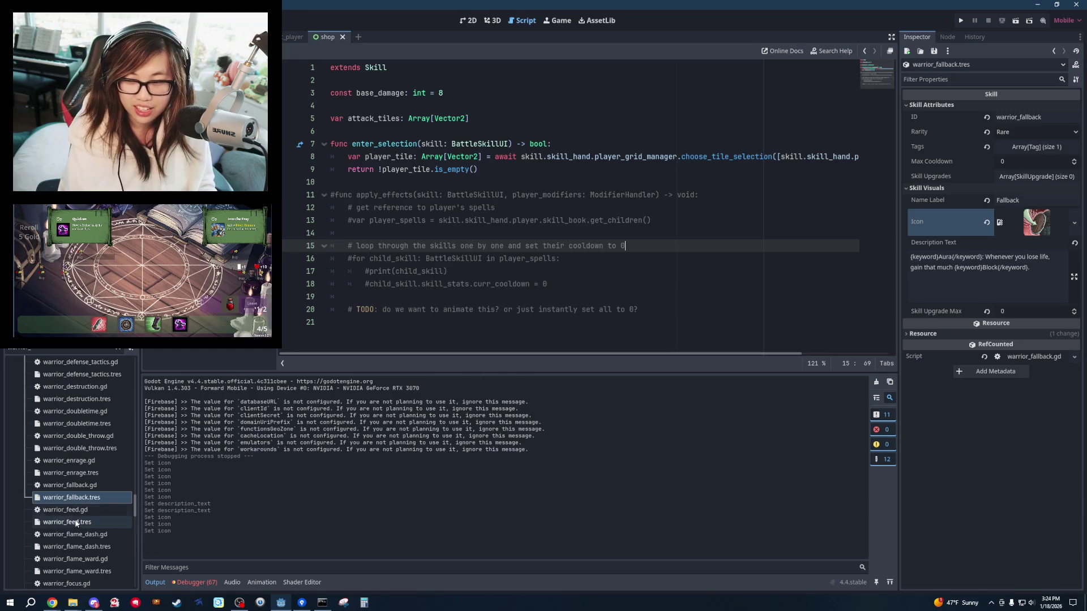
Open warrior_feed.tres and expand its property groups.
{"action": "left_click", "coordinate": [76, 523]}
{"action": "left_click", "coordinate": [925, 115]}
{"action": "left_click", "coordinate": [932, 104]}
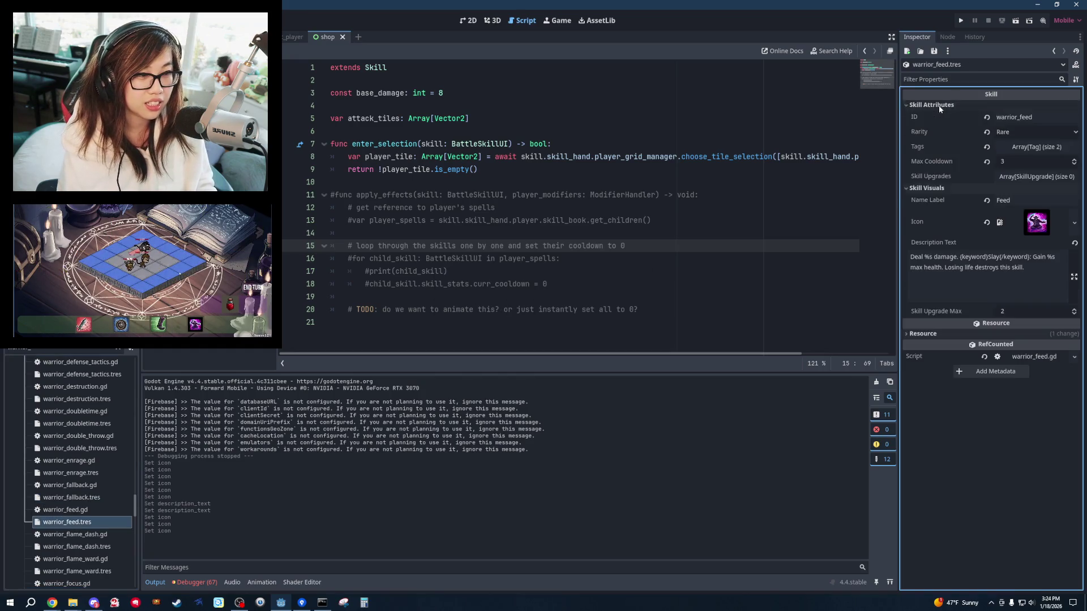
Select icon 38 from the demon skills pack's PNG icons in Craftpix.
{"action": "left_click", "coordinate": [622, 182]}
{"action": "key", "text": "alt+Tab"}
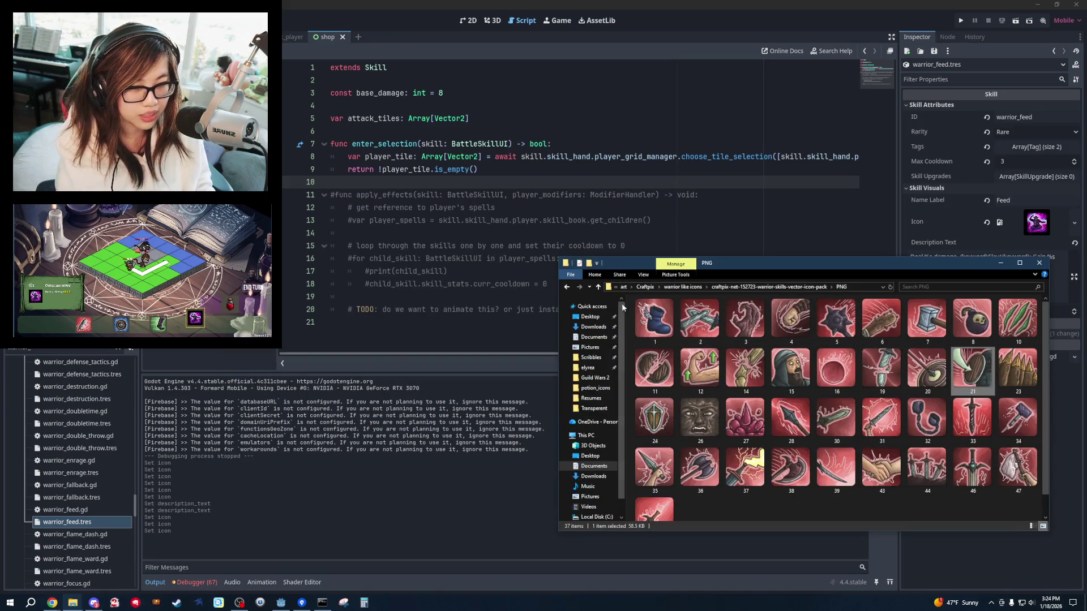
{"action": "left_click", "coordinate": [568, 287]}
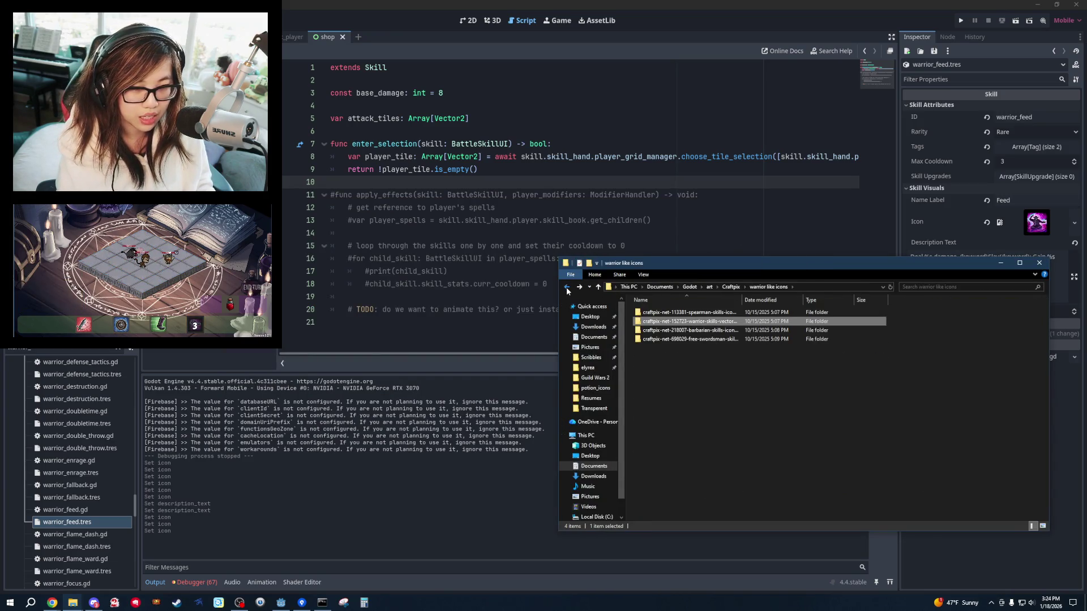
{"action": "left_click", "coordinate": [566, 287]}
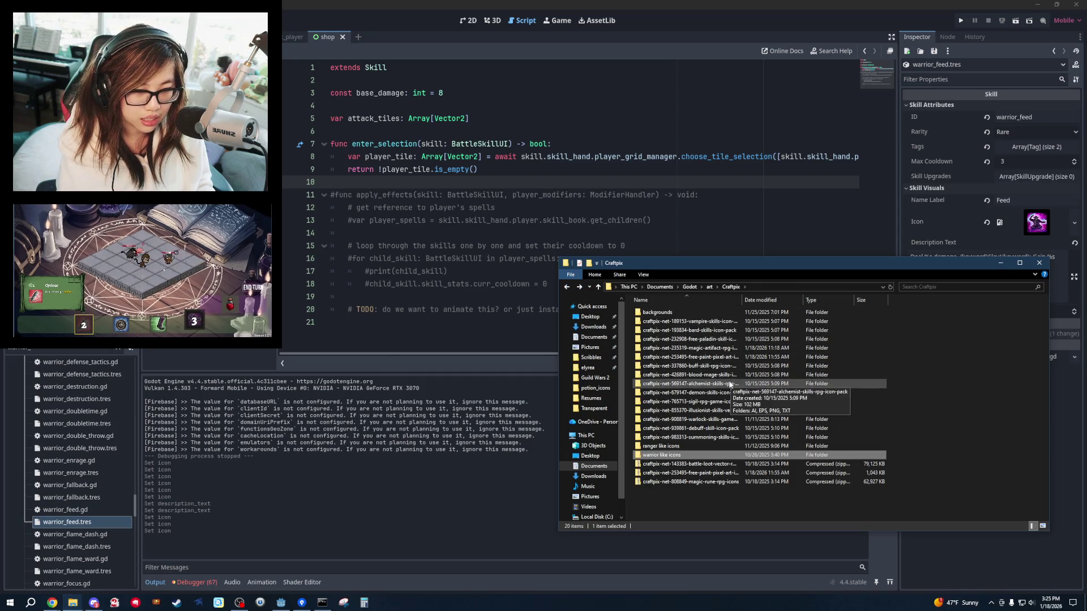
{"action": "double_click", "coordinate": [708, 392]}
{"action": "double_click", "coordinate": [692, 339]}
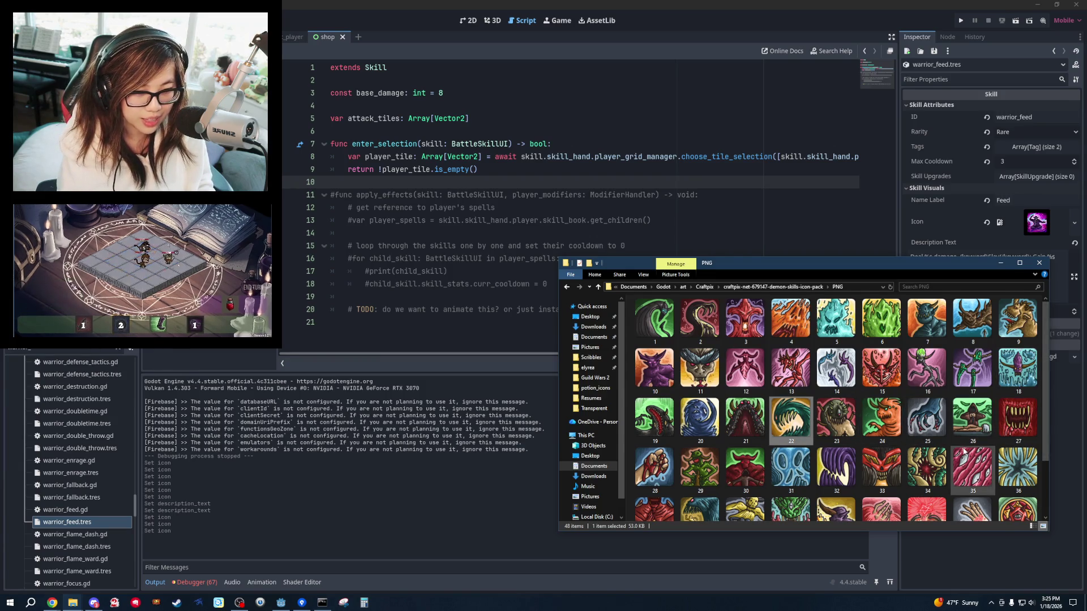
{"action": "scroll", "coordinate": [793, 453], "scroll_direction": "down", "scroll_amount": 2}
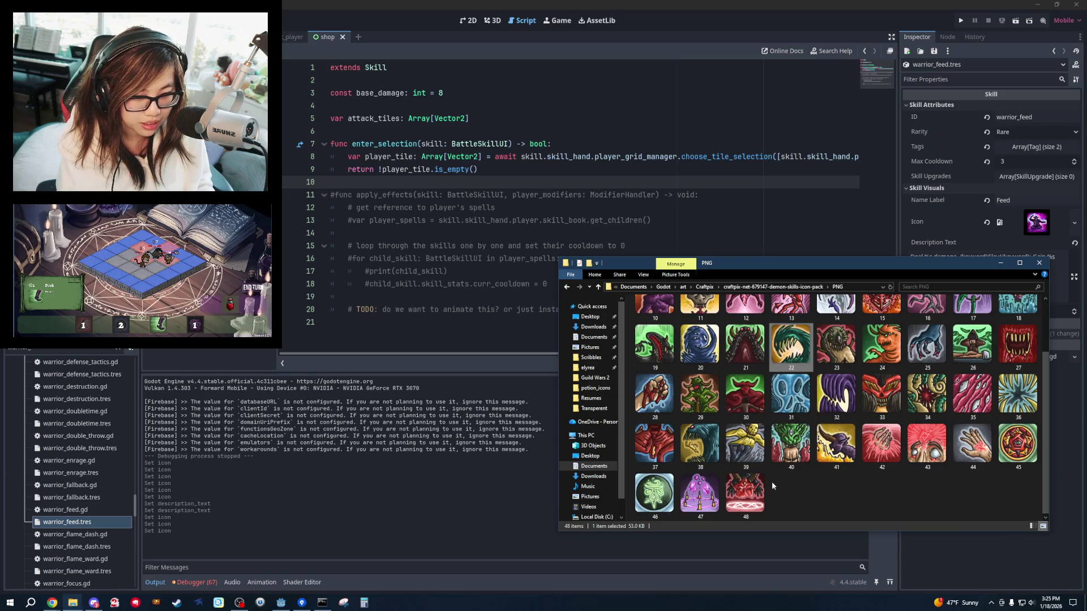
{"action": "left_click", "coordinate": [701, 445]}
{"action": "key", "text": "alt+Tab"}
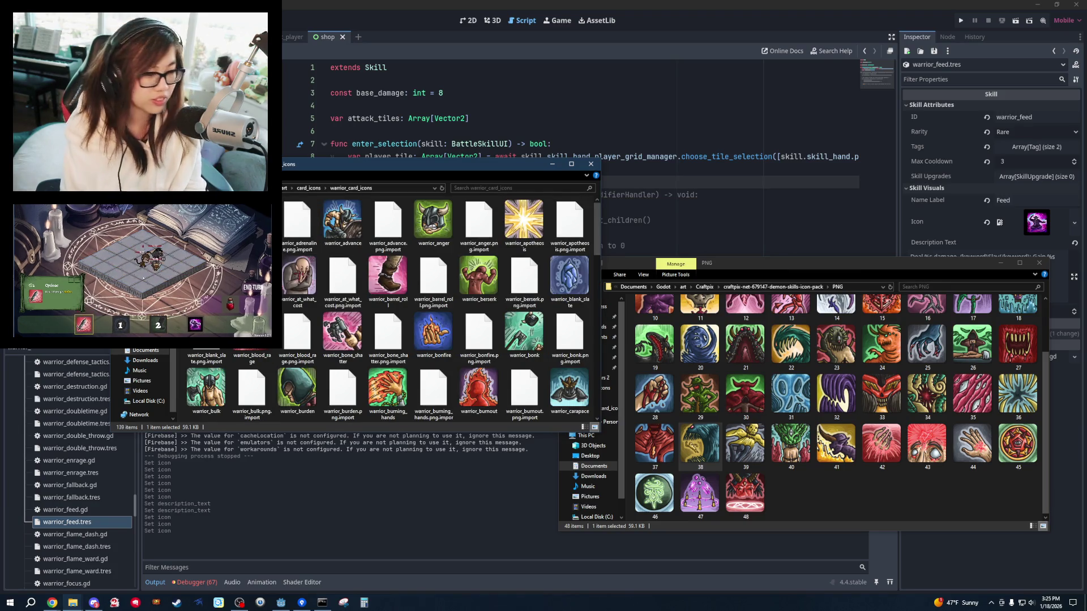
{"action": "scroll", "coordinate": [438, 306], "scroll_direction": "down", "scroll_amount": 5}
{"action": "left_click", "coordinate": [323, 131]}
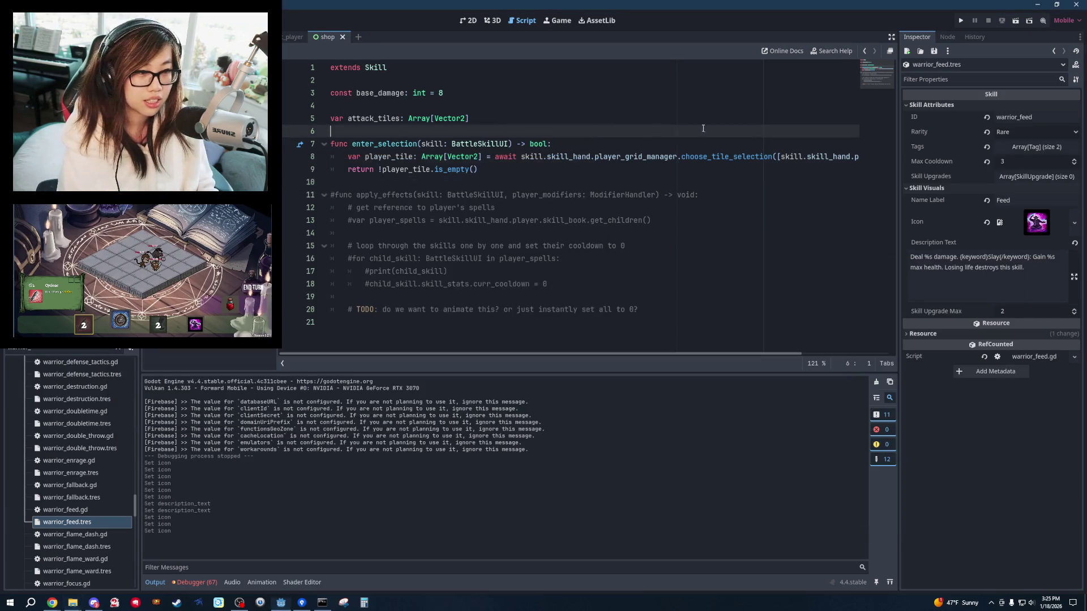
Load warrior_card_icons/warrior_feed.png as the Feed skill's Icon.
{"action": "left_click", "coordinate": [1074, 222]}
{"action": "left_click", "coordinate": [1053, 504]}
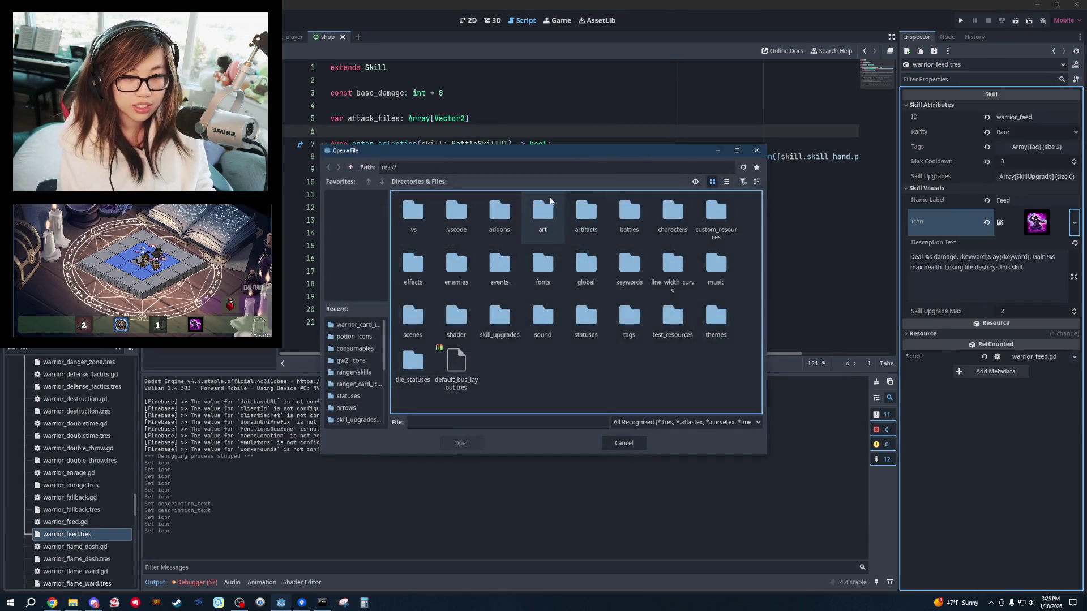
{"action": "double_click", "coordinate": [552, 221]}
{"action": "double_click", "coordinate": [630, 212]}
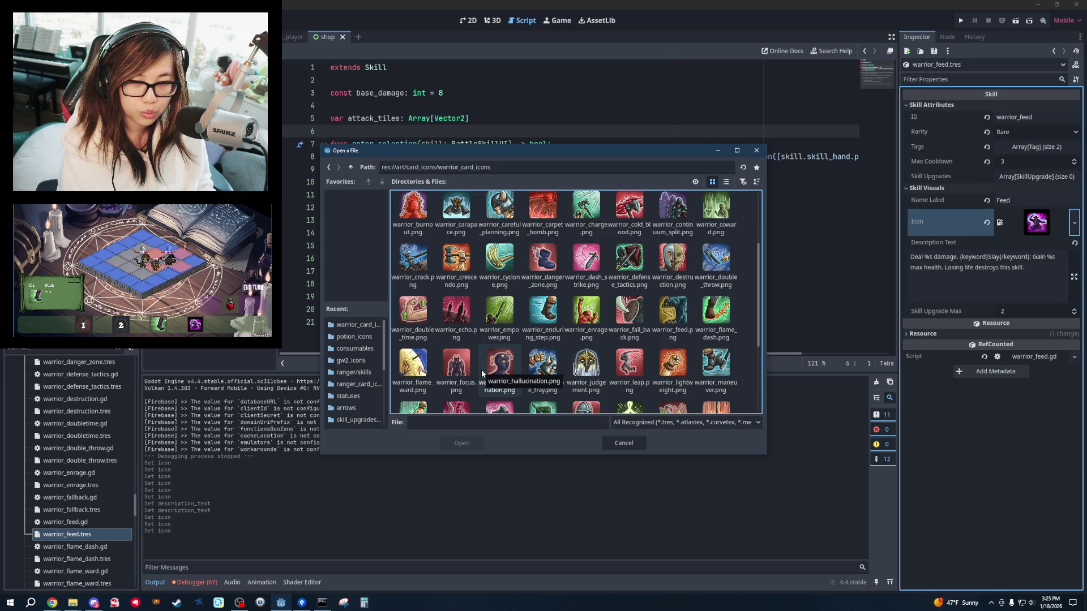
{"action": "double_click", "coordinate": [673, 312]}
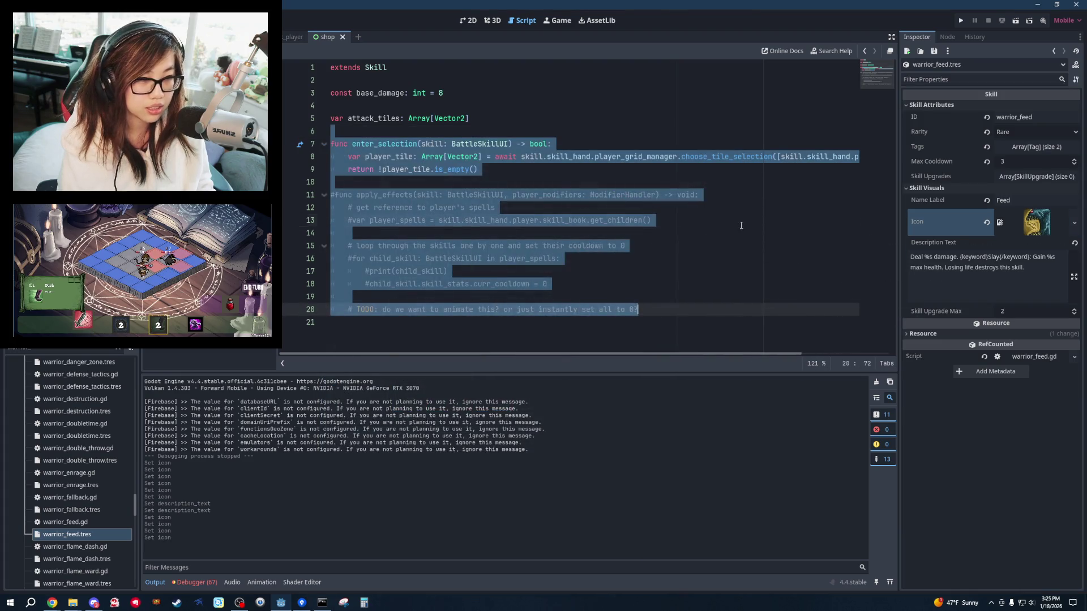
{"action": "left_click", "coordinate": [706, 256]}
{"action": "scroll", "coordinate": [71, 485], "scroll_direction": "down", "scroll_amount": 3}
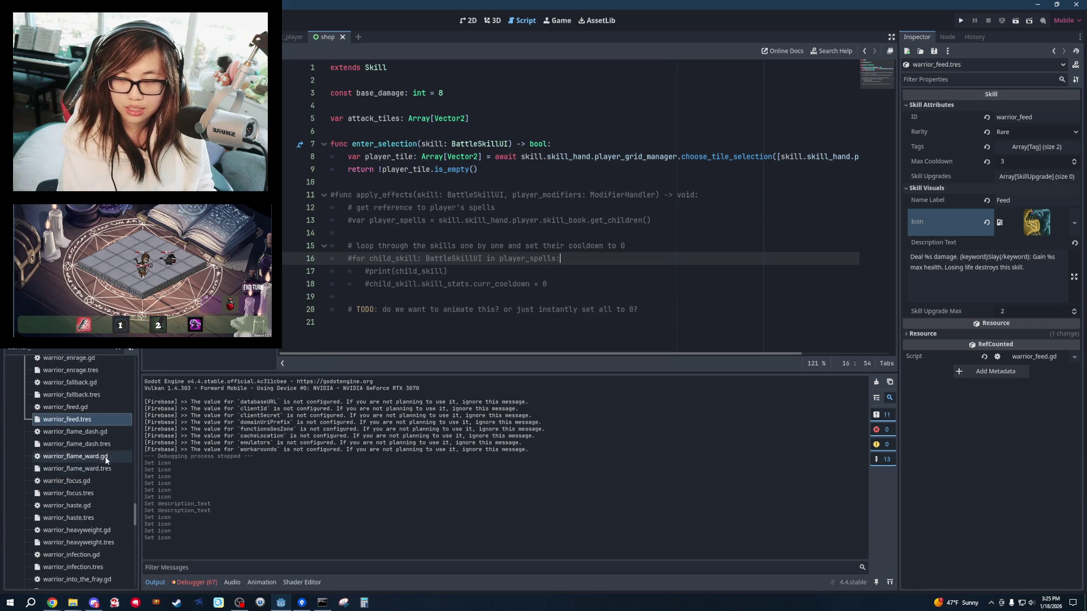
Step past flame_ward and focus to warrior_haste.tres and expand its property groups.
{"action": "left_click", "coordinate": [110, 448]}
{"action": "left_click", "coordinate": [102, 470]}
{"action": "left_click", "coordinate": [91, 493]}
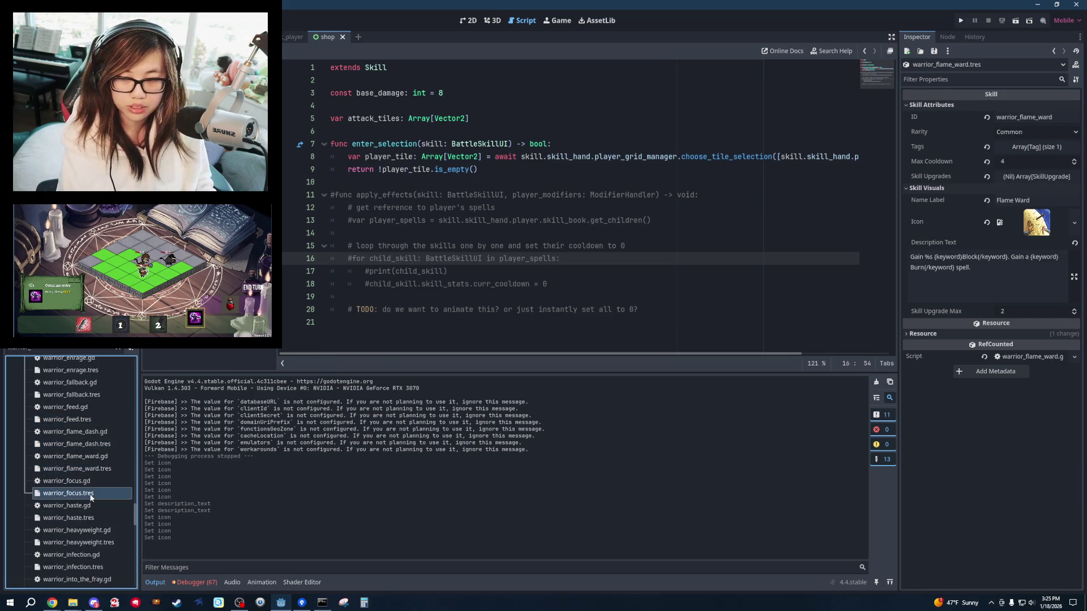
{"action": "left_click", "coordinate": [91, 518]}
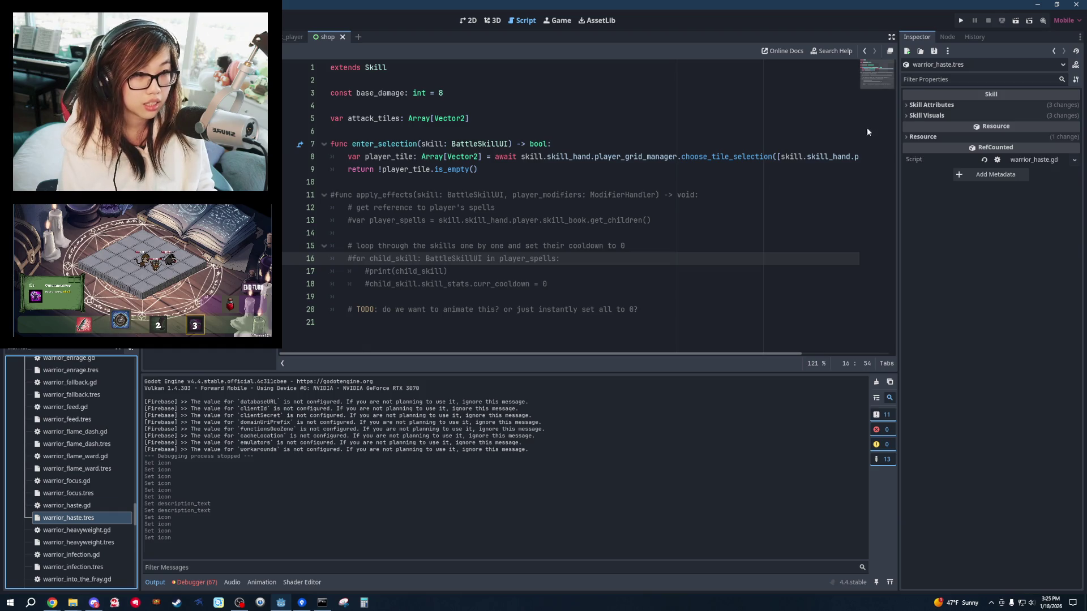
{"action": "left_click", "coordinate": [920, 116]}
{"action": "left_click", "coordinate": [928, 106]}
{"action": "left_click", "coordinate": [697, 234]}
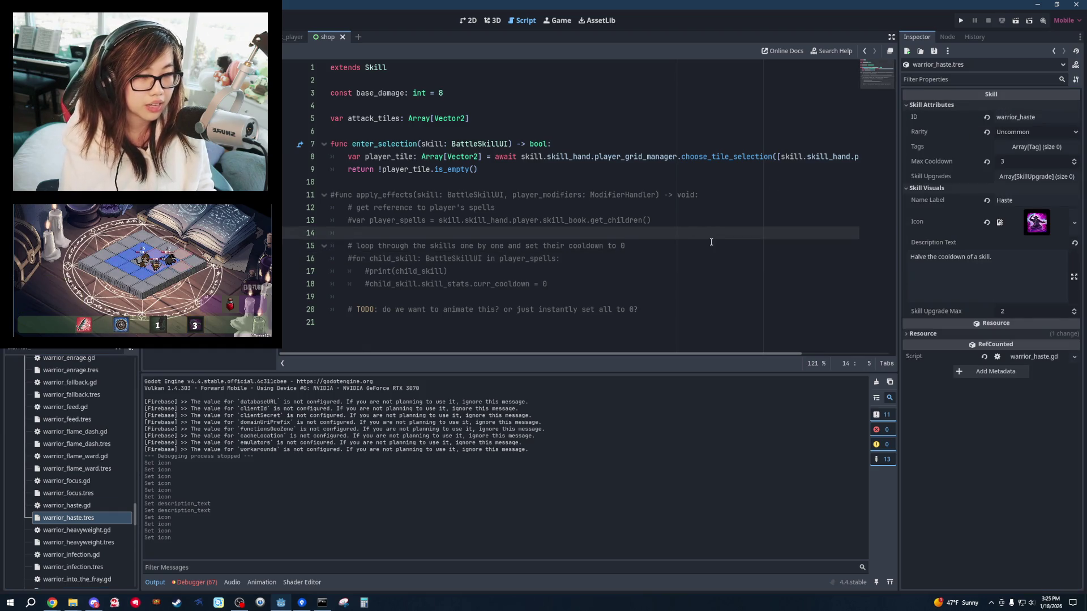
In File Explorer, browse the illusionist skills icon pack's PNG icons.
{"action": "key", "text": "alt+Tab"}
{"action": "key", "text": "alt+Tab"}
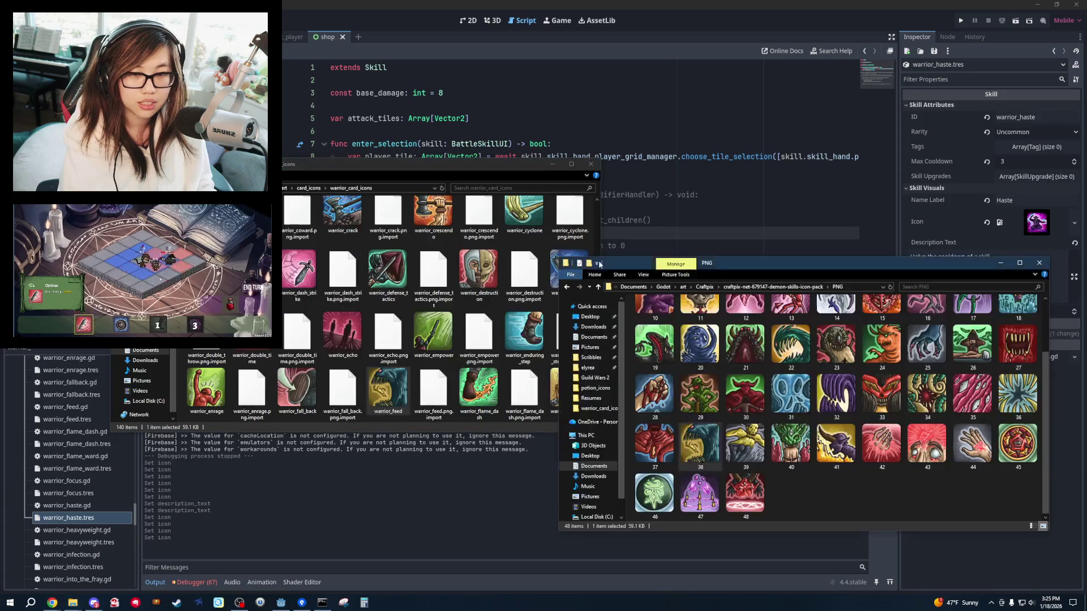
{"action": "left_click", "coordinate": [912, 516]}
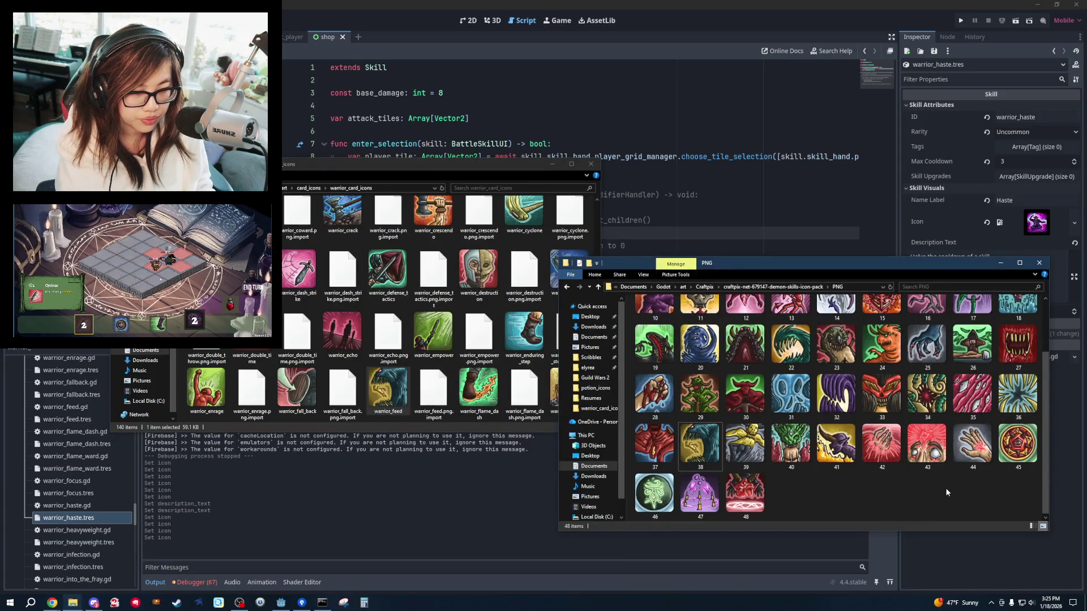
{"action": "scroll", "coordinate": [970, 502], "scroll_direction": "up", "scroll_amount": 2}
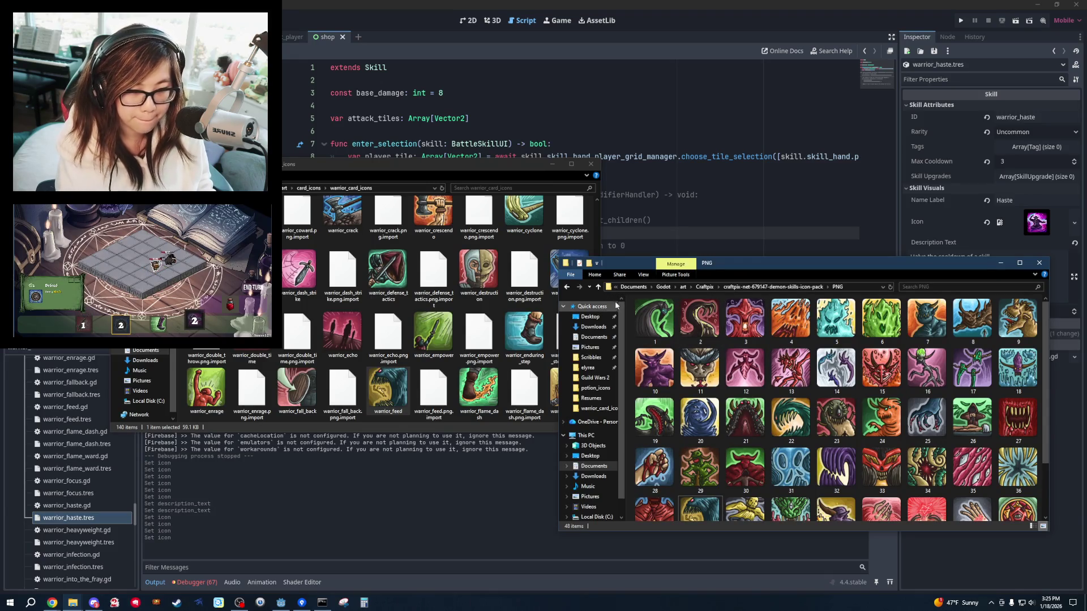
{"action": "left_click", "coordinate": [566, 287]}
{"action": "left_click", "coordinate": [567, 287]}
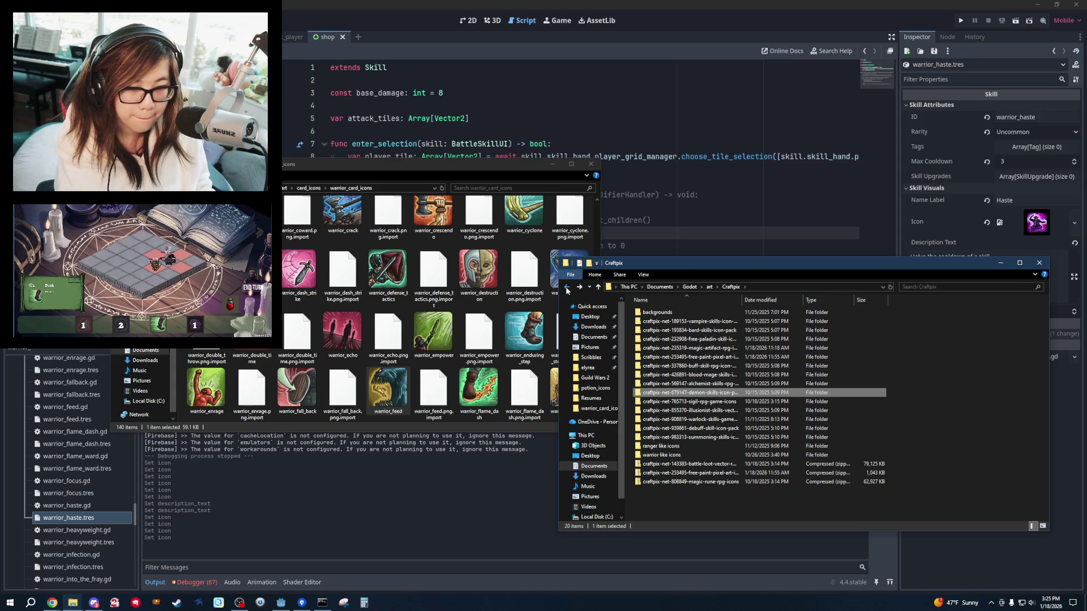
{"action": "double_click", "coordinate": [708, 410]}
{"action": "double_click", "coordinate": [668, 330]}
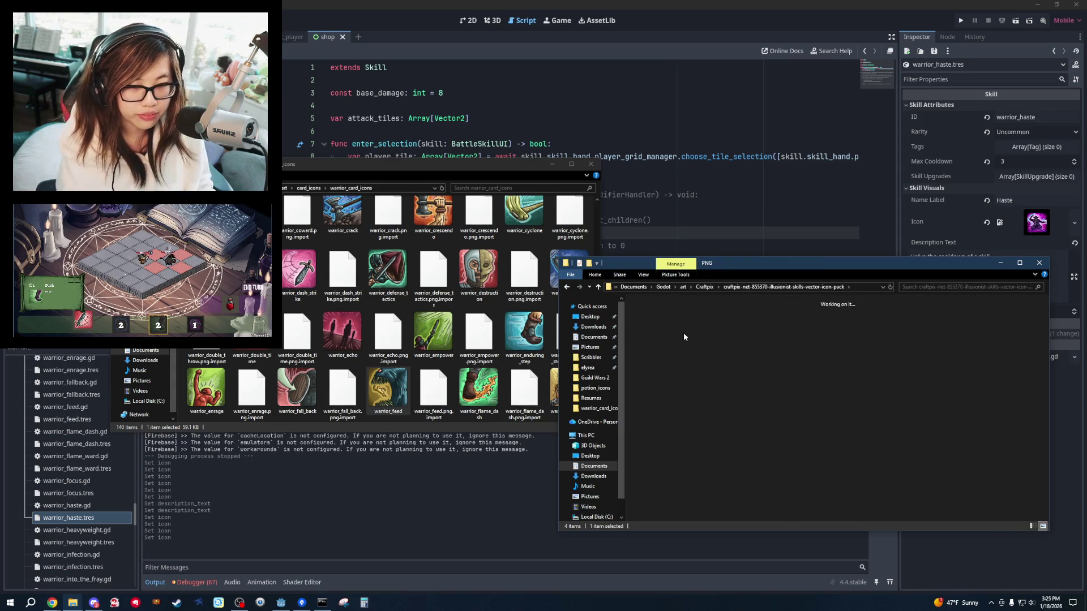
{"action": "scroll", "coordinate": [978, 415], "scroll_direction": "down", "scroll_amount": 2}
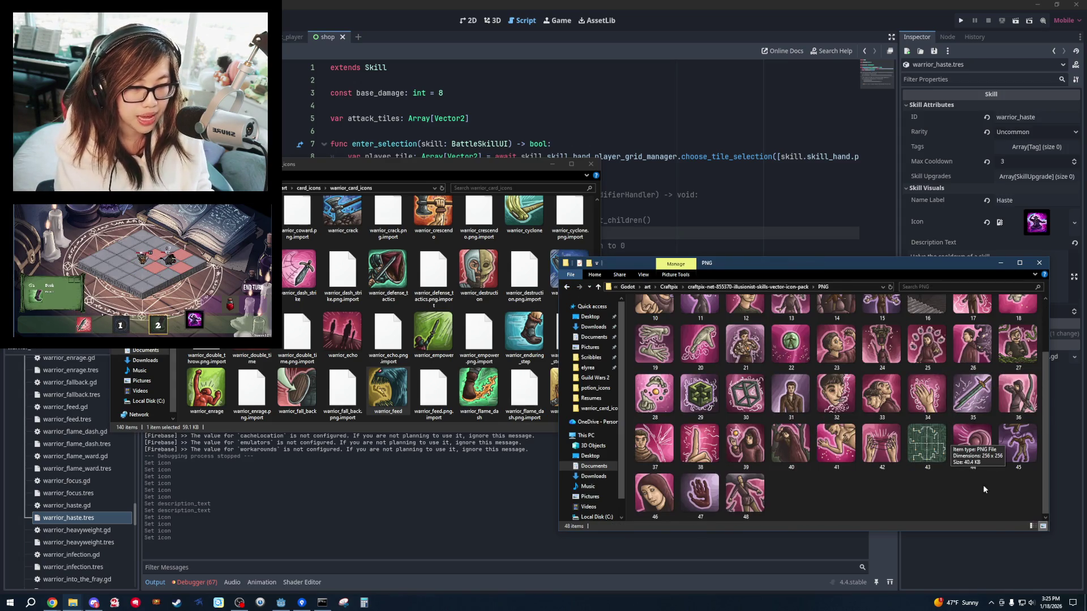
{"action": "scroll", "coordinate": [869, 501], "scroll_direction": "up", "scroll_amount": 2}
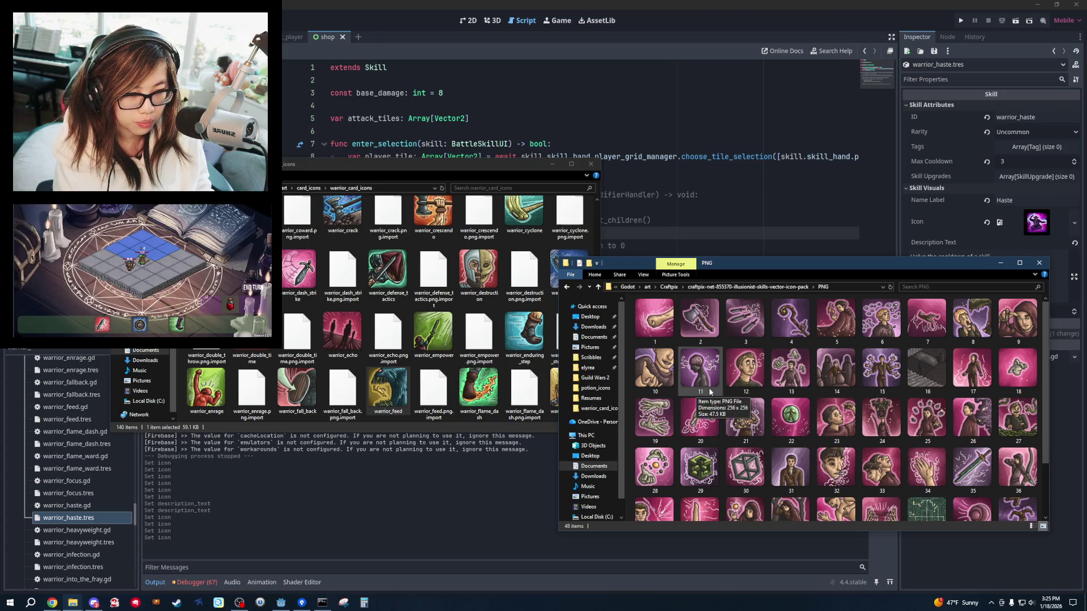
{"action": "scroll", "coordinate": [985, 422], "scroll_direction": "down", "scroll_amount": 2}
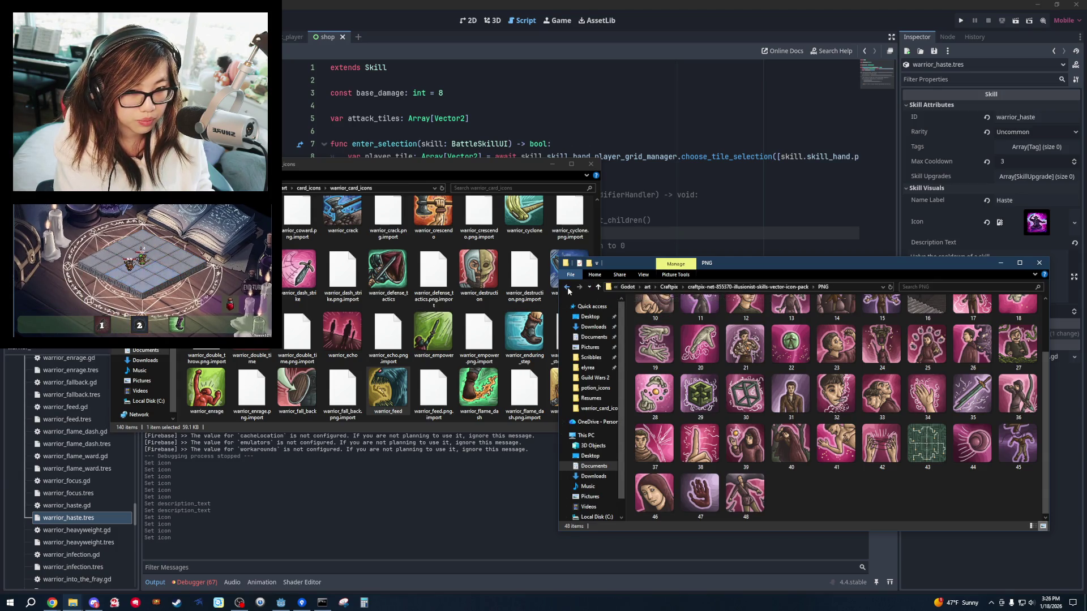
Browse the paladin skill icon pack's PNG icons, then bring Godot back in front.
{"action": "left_click", "coordinate": [599, 287]}
{"action": "left_click", "coordinate": [599, 287]}
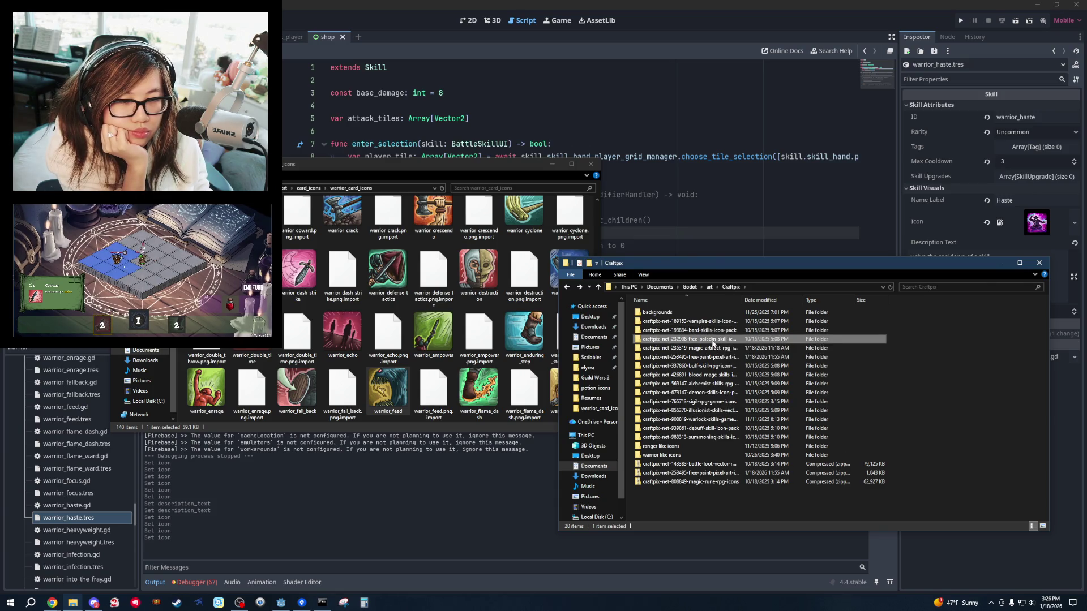
{"action": "double_click", "coordinate": [688, 338]}
{"action": "double_click", "coordinate": [687, 332]}
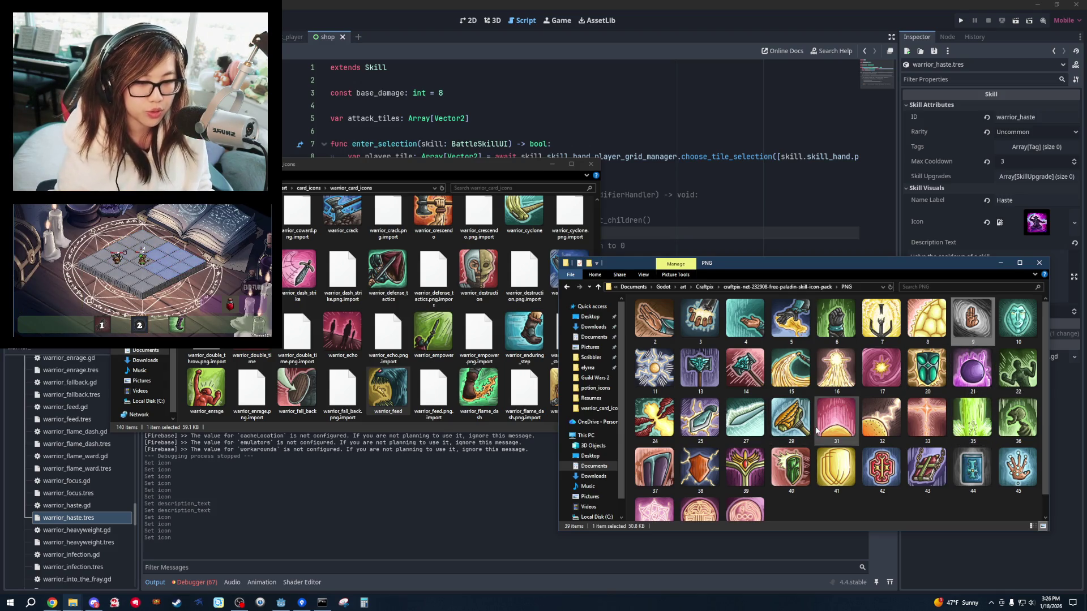
{"action": "scroll", "coordinate": [847, 437], "scroll_direction": "down", "scroll_amount": 1}
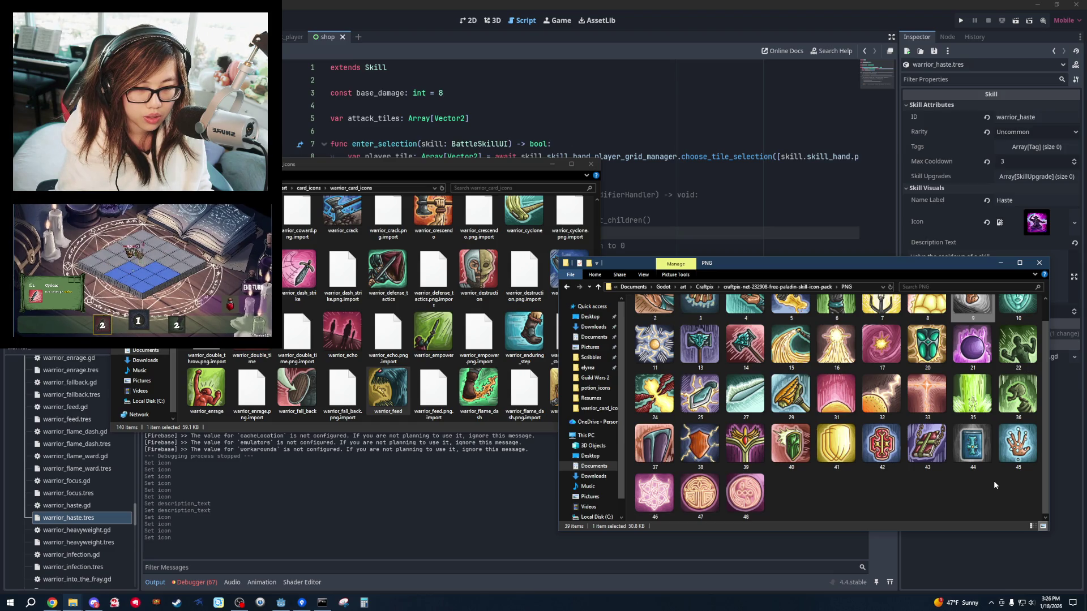
{"action": "scroll", "coordinate": [995, 485], "scroll_direction": "up", "scroll_amount": 1}
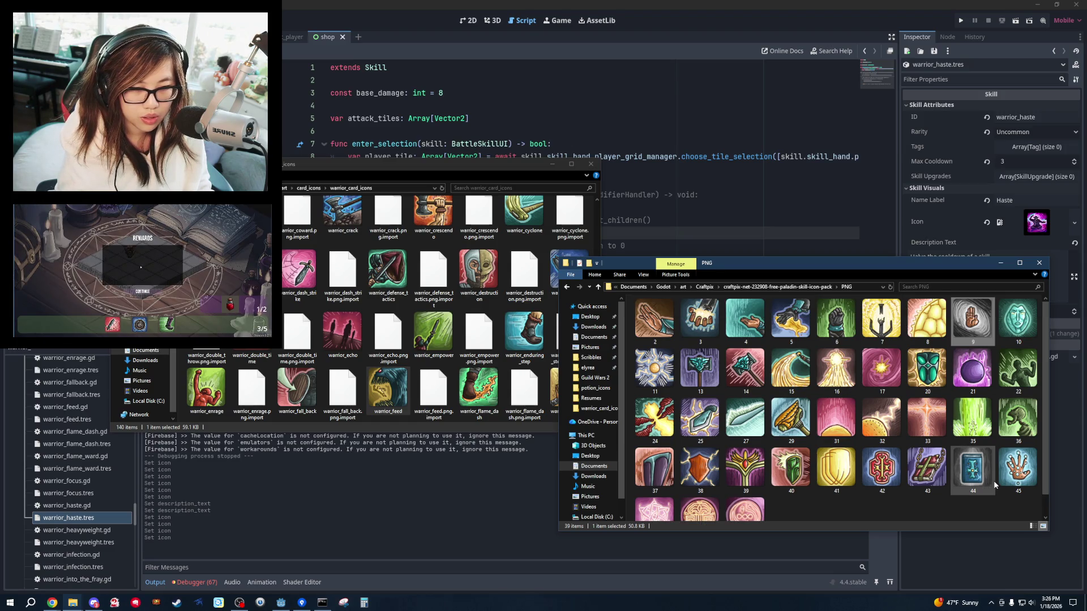
{"action": "scroll", "coordinate": [1010, 437], "scroll_direction": "down", "scroll_amount": 1}
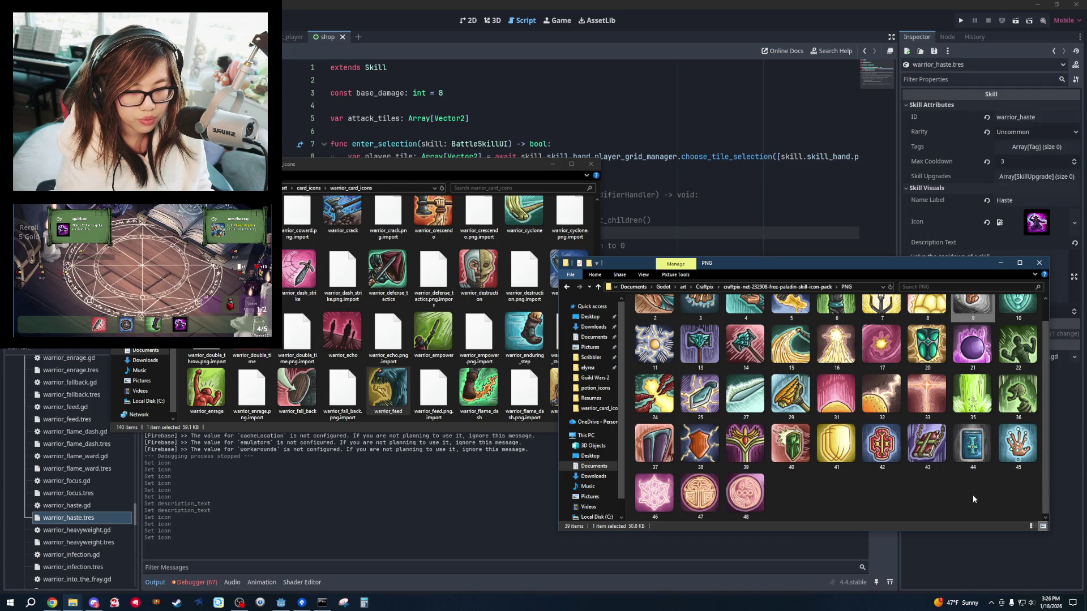
{"action": "scroll", "coordinate": [973, 498], "scroll_direction": "up", "scroll_amount": 1}
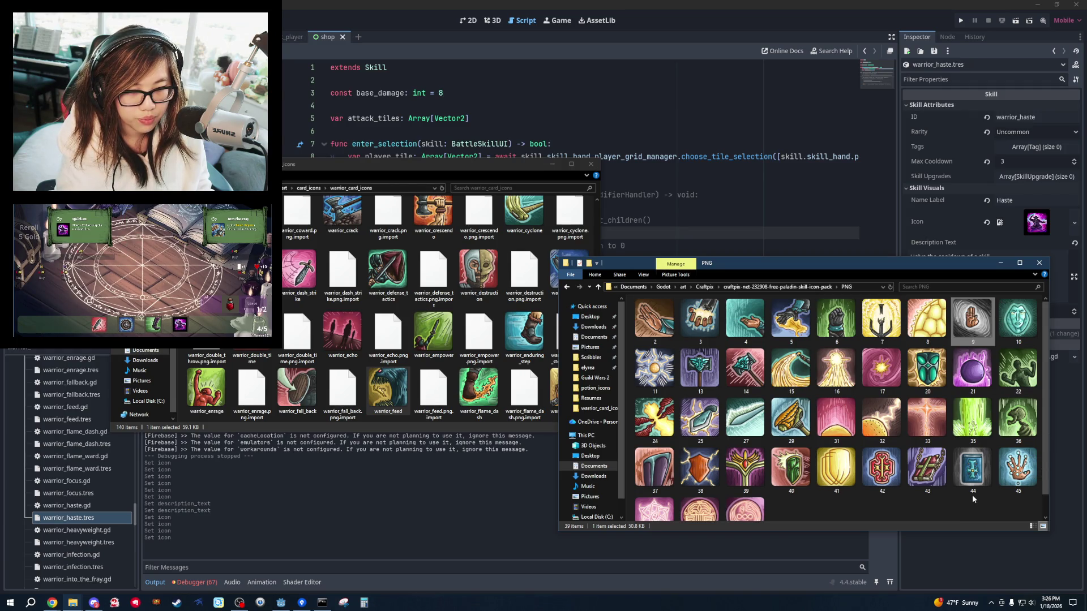
{"action": "left_click", "coordinate": [412, 167]}
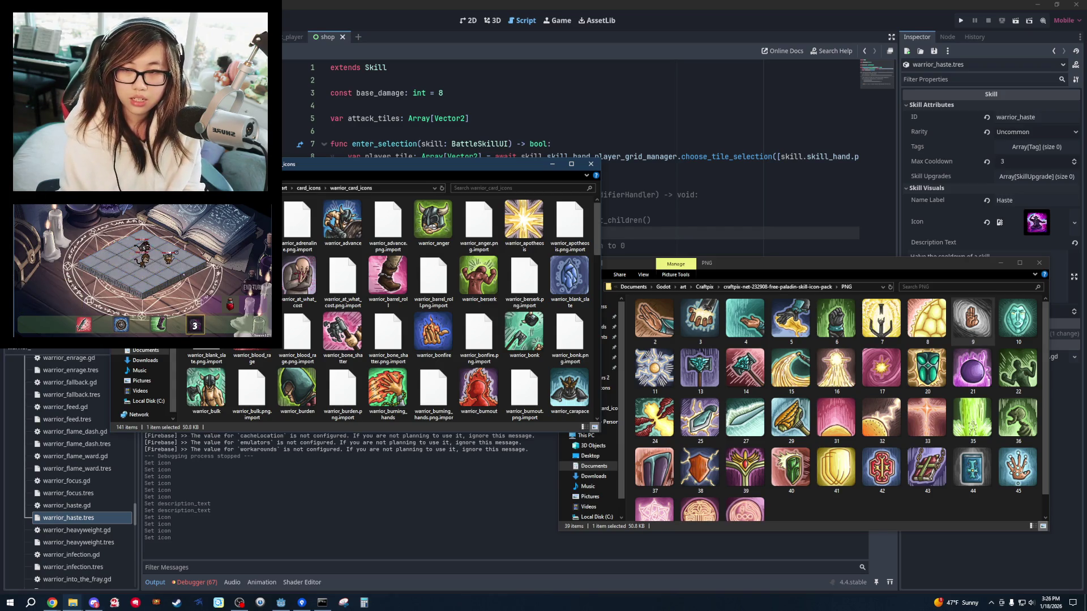
{"action": "left_click", "coordinate": [953, 176]}
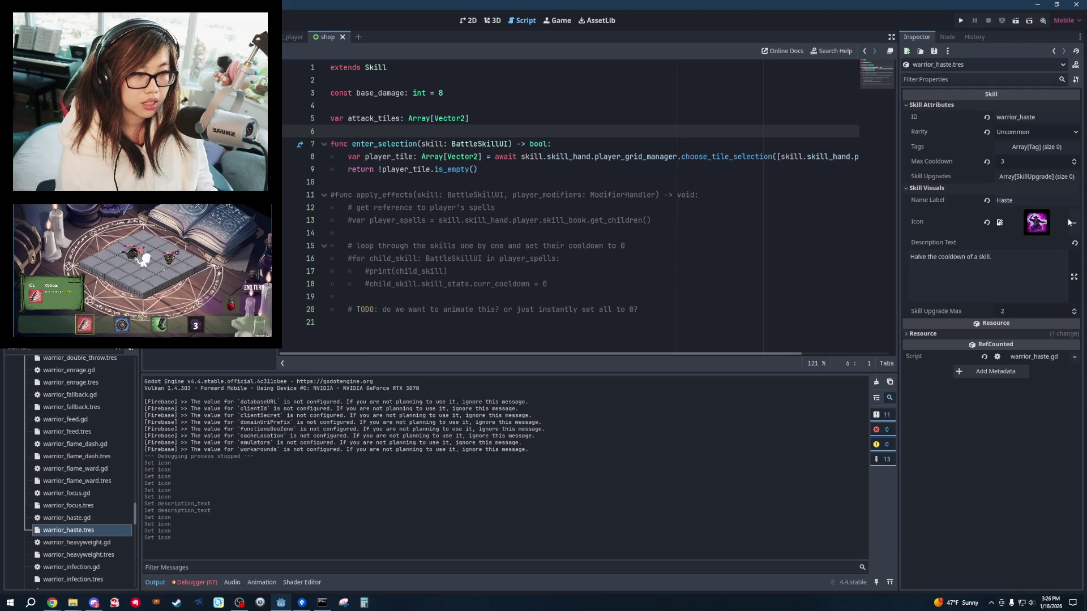
Load art/card_icons/warrior_card_icons/warrior_haste.png as the Haste skill's icon.
{"action": "left_click", "coordinate": [1074, 223]}
{"action": "left_click", "coordinate": [982, 495]}
{"action": "double_click", "coordinate": [512, 226]}
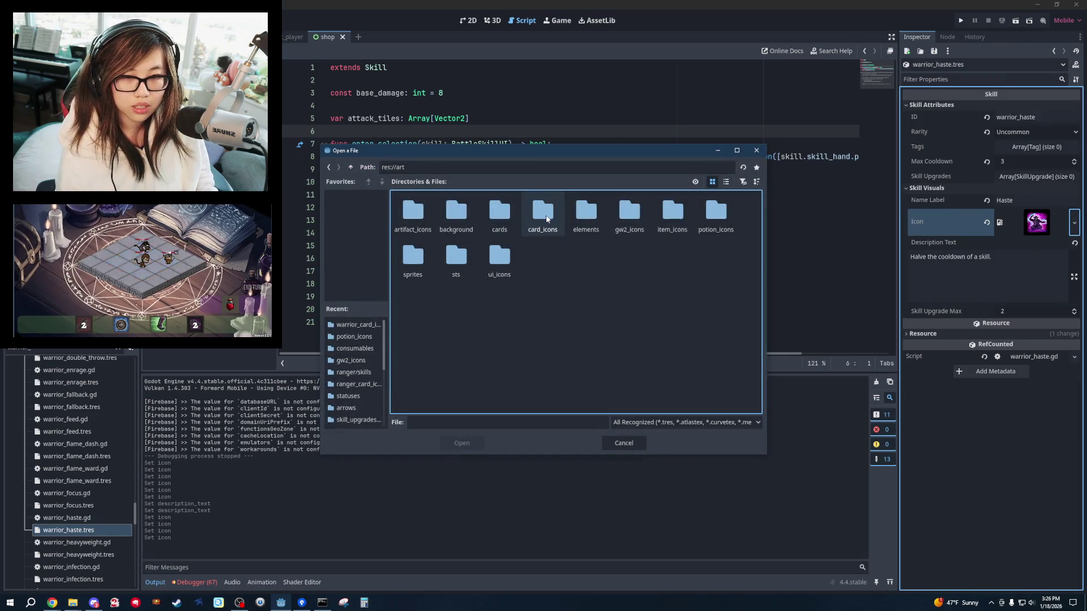
{"action": "double_click", "coordinate": [547, 220]}
{"action": "double_click", "coordinate": [585, 218]}
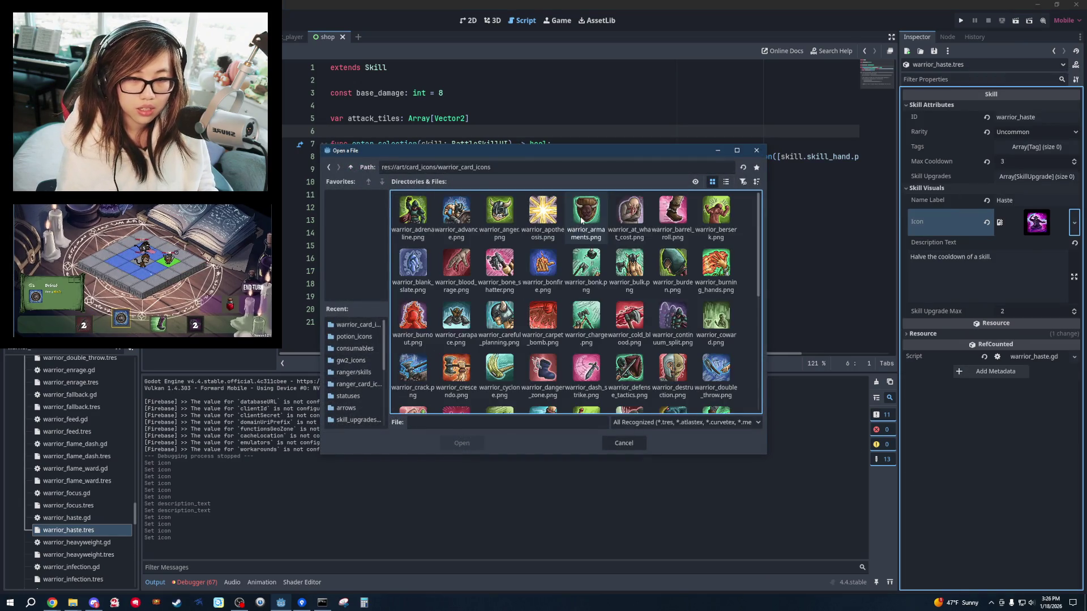
{"action": "scroll", "coordinate": [533, 323], "scroll_direction": "down", "scroll_amount": 2}
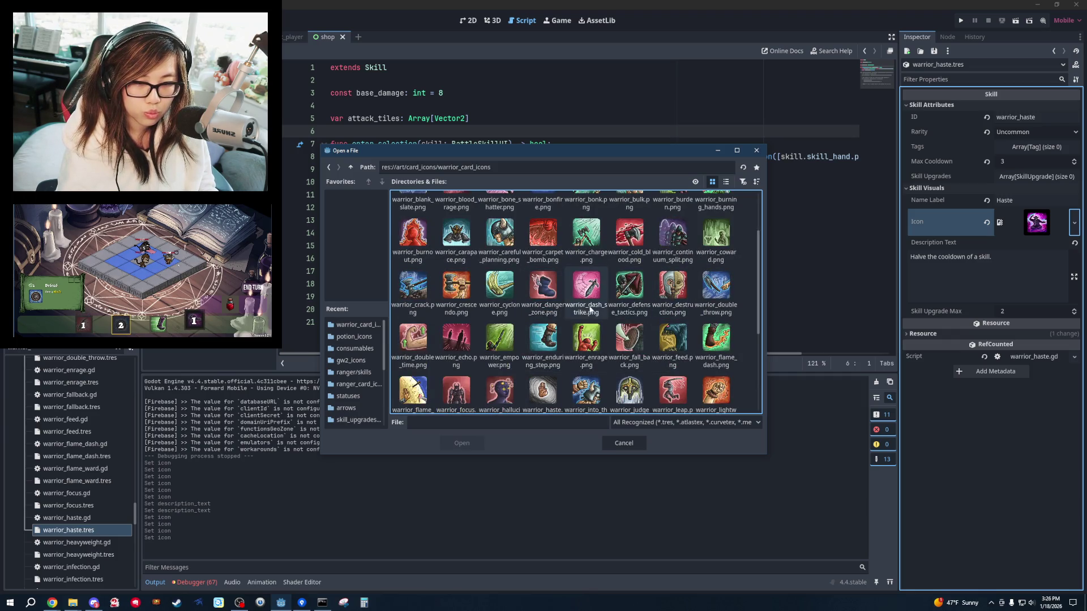
{"action": "scroll", "coordinate": [586, 342], "scroll_direction": "down", "scroll_amount": 3}
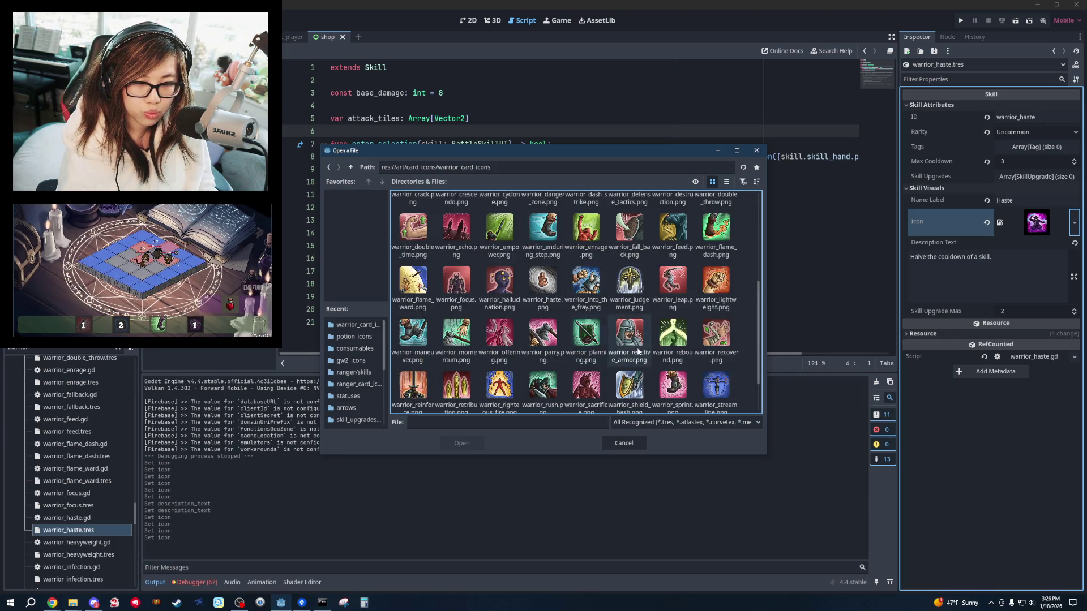
{"action": "scroll", "coordinate": [494, 352], "scroll_direction": "down", "scroll_amount": 1}
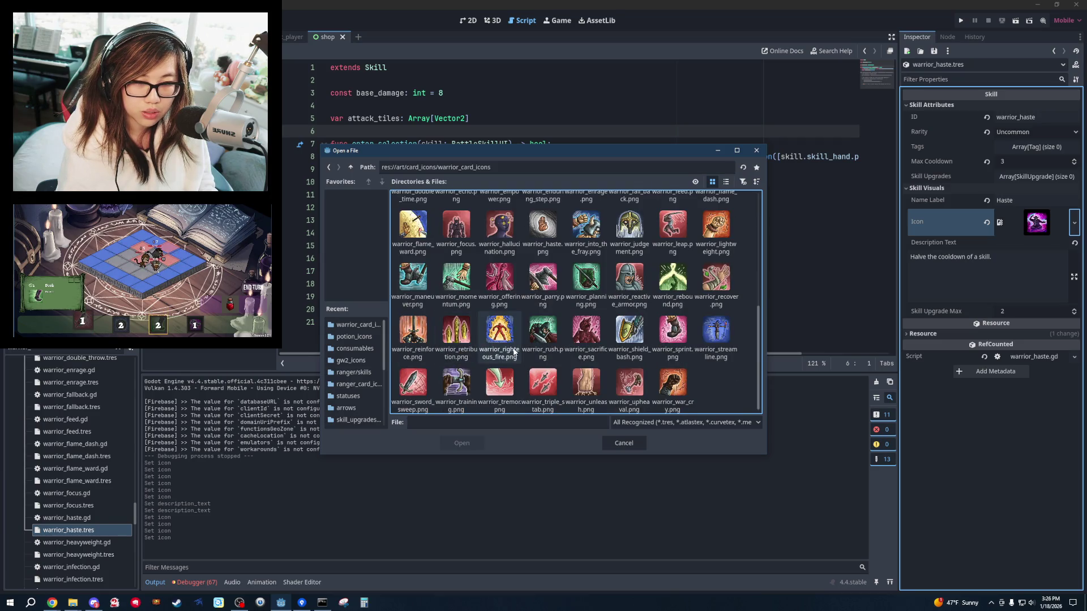
{"action": "scroll", "coordinate": [526, 351], "scroll_direction": "up", "scroll_amount": 1}
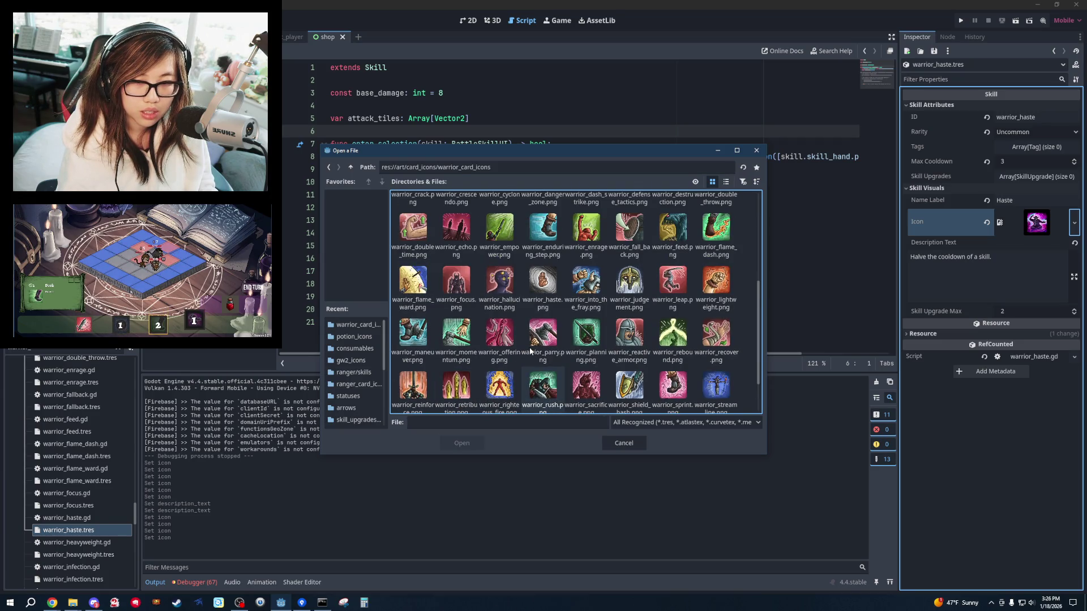
{"action": "scroll", "coordinate": [530, 352], "scroll_direction": "up", "scroll_amount": 1}
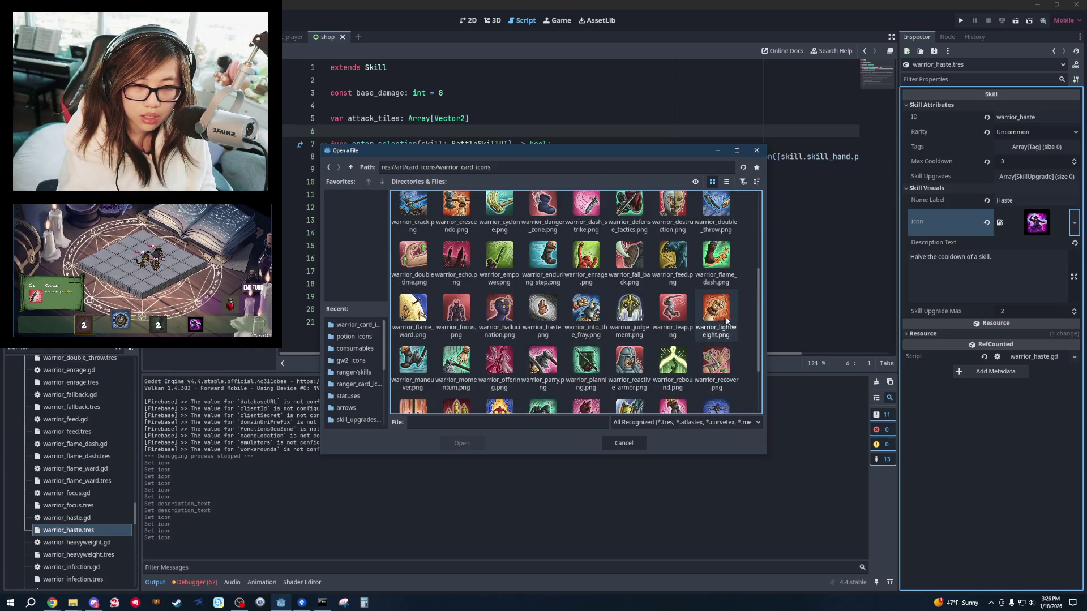
{"action": "double_click", "coordinate": [542, 311]}
{"action": "left_click", "coordinate": [566, 259]}
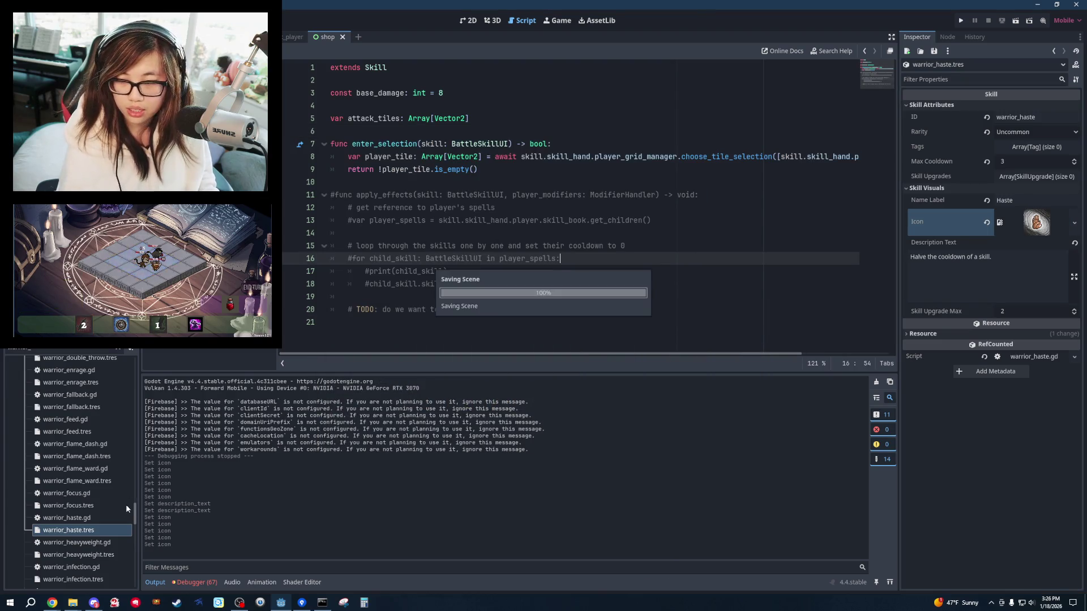
Open warrior_heavyweight.tres and toggle its Skill Attributes section.
{"action": "scroll", "coordinate": [100, 482], "scroll_direction": "down", "scroll_amount": 3}
{"action": "left_click", "coordinate": [85, 497]}
{"action": "left_click", "coordinate": [942, 105]}
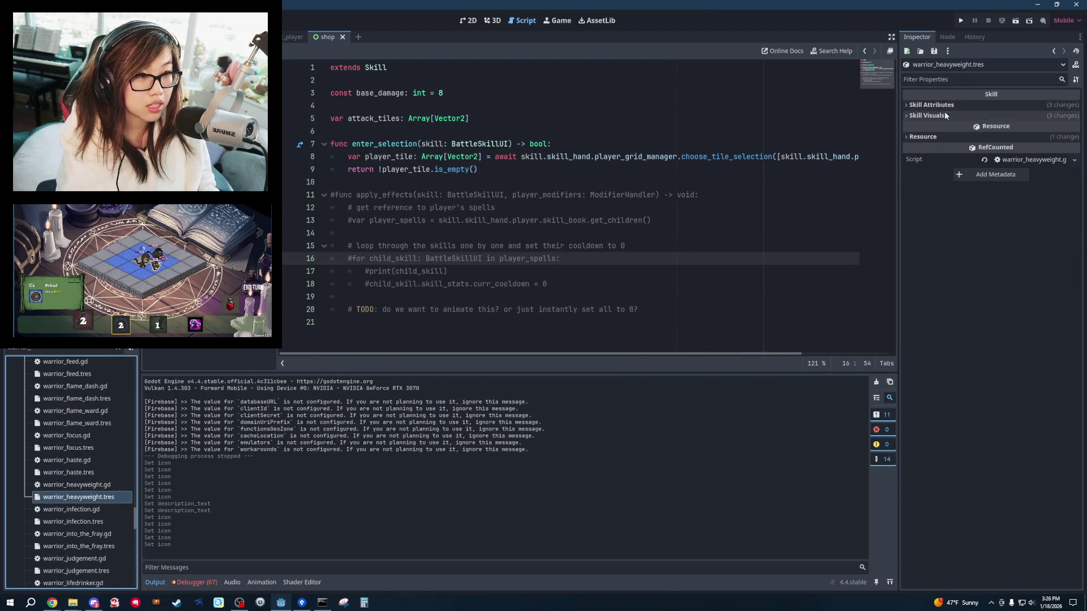
{"action": "left_click", "coordinate": [942, 105]}
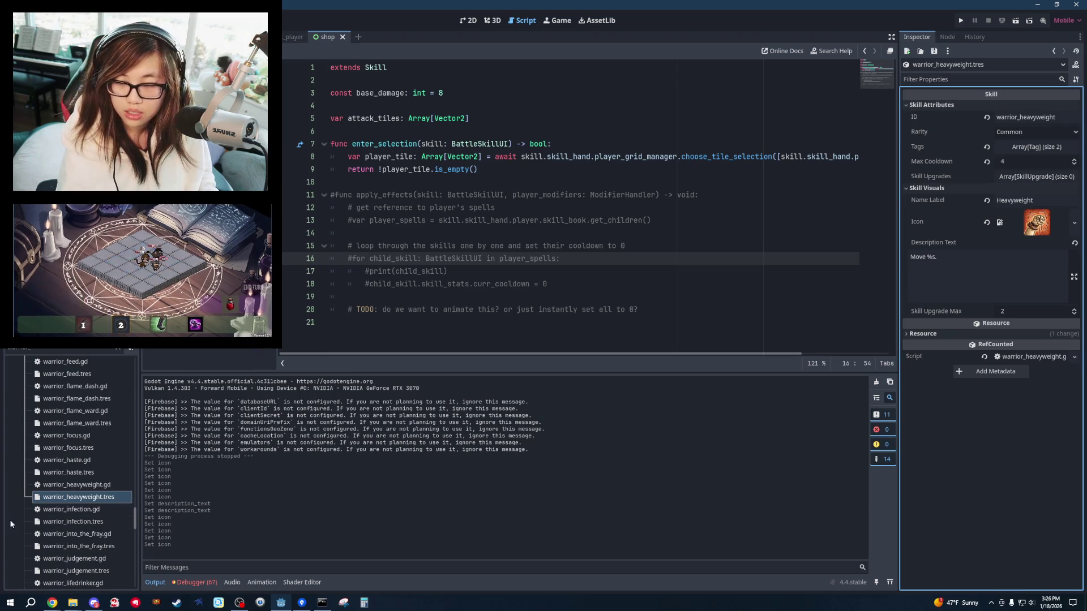
{"action": "scroll", "coordinate": [74, 465], "scroll_direction": "down", "scroll_amount": 2}
Open warrior_infection.tres and expand its Skill Visuals and Skill Attributes sections.
{"action": "left_click", "coordinate": [73, 464]}
{"action": "left_click", "coordinate": [931, 104]}
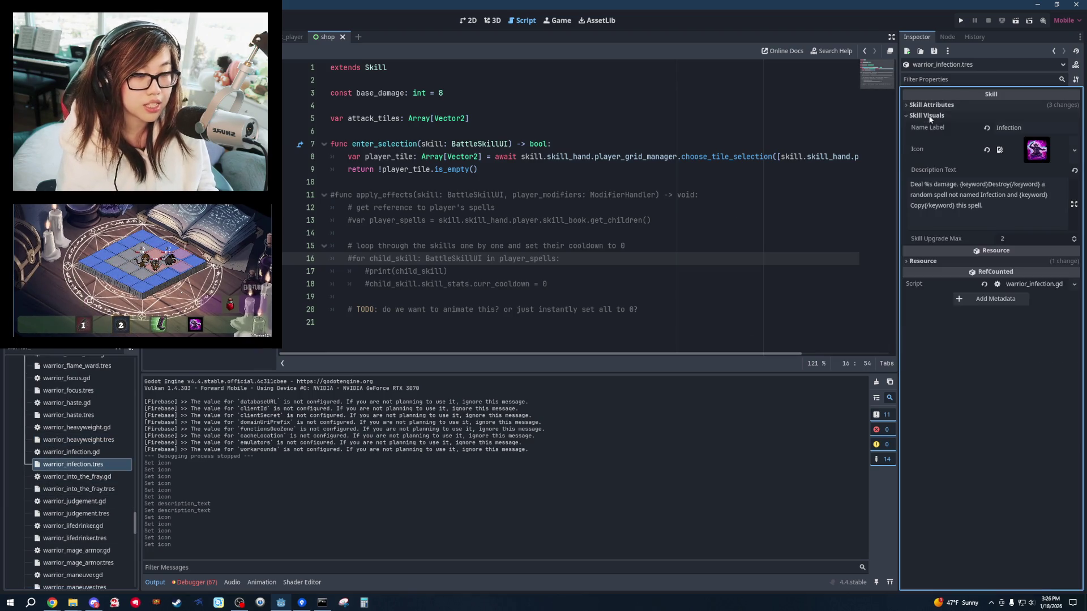
{"action": "left_click", "coordinate": [927, 188]}
{"action": "left_click", "coordinate": [662, 221]}
{"action": "key", "text": "alt+Tab"}
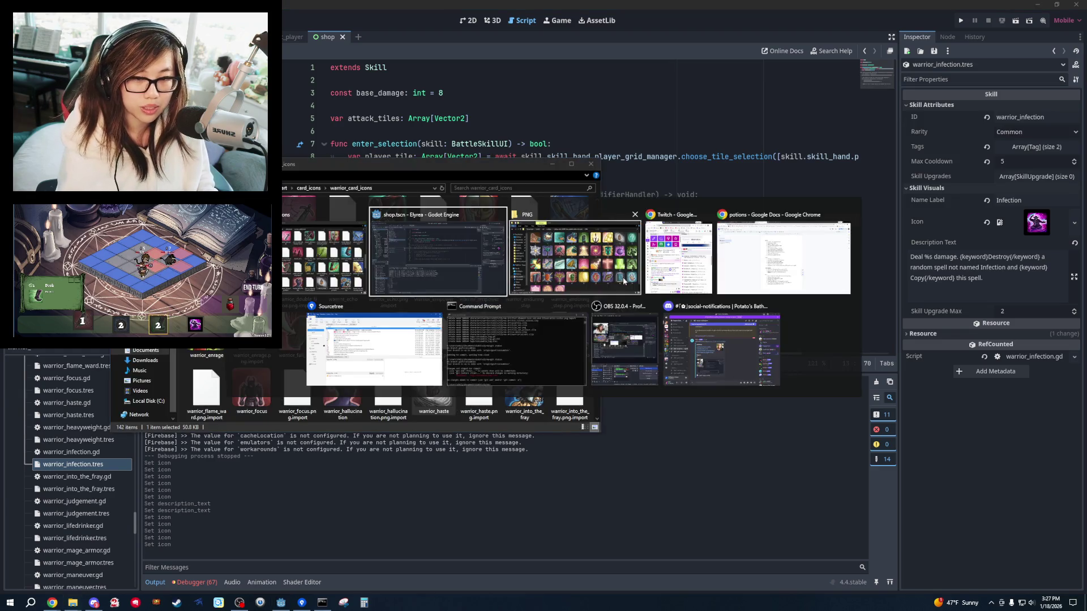
Navigate from the Craftpix folder into the demon skills icon pack's PNG folder.
{"action": "left_click", "coordinate": [515, 272]}
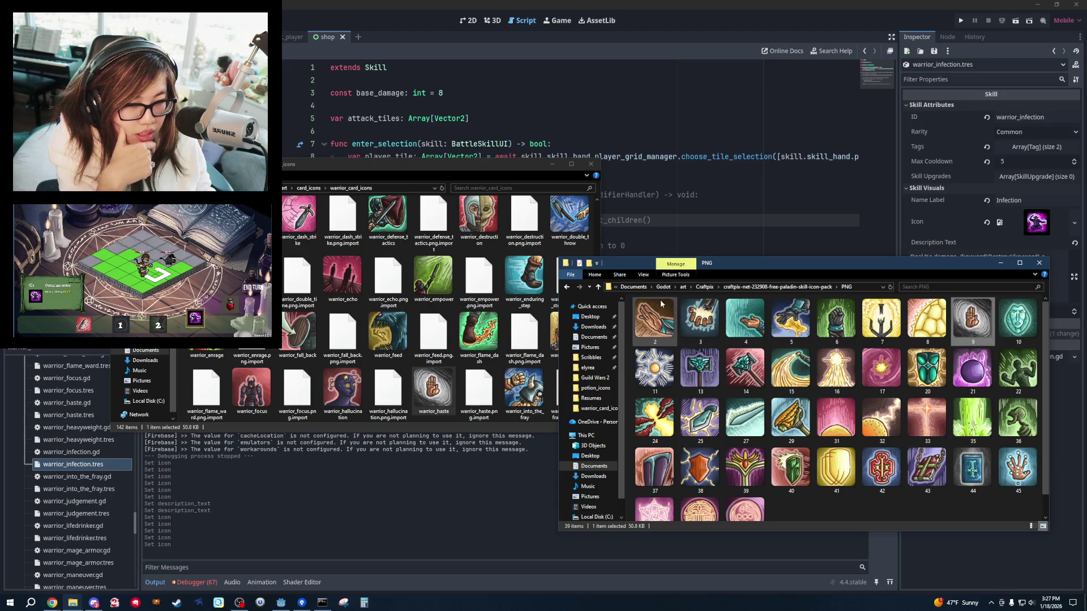
{"action": "scroll", "coordinate": [964, 418], "scroll_direction": "down", "scroll_amount": 1}
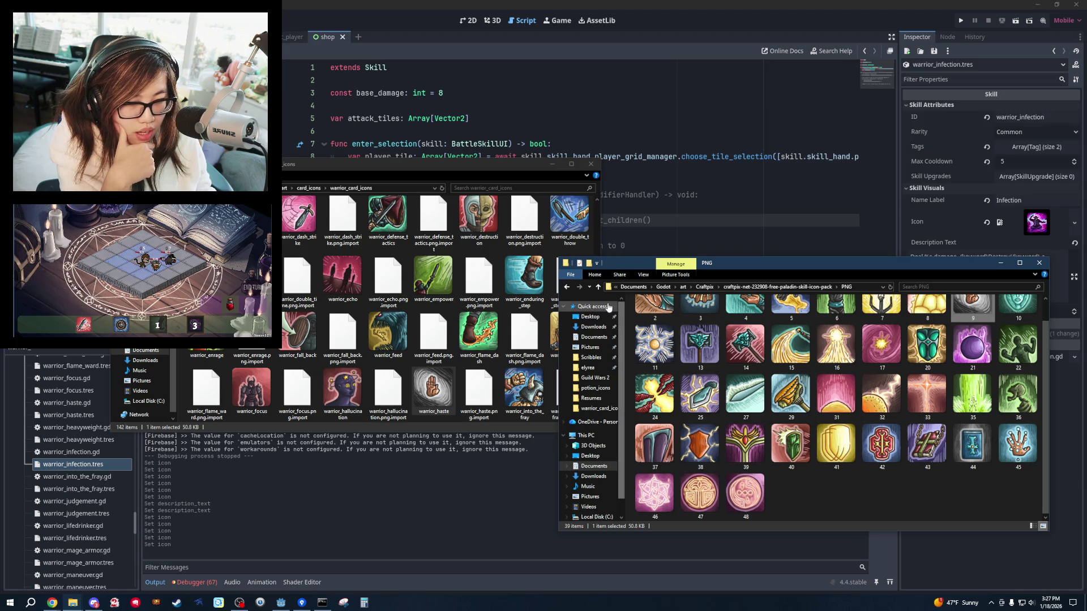
{"action": "left_click", "coordinate": [566, 288]}
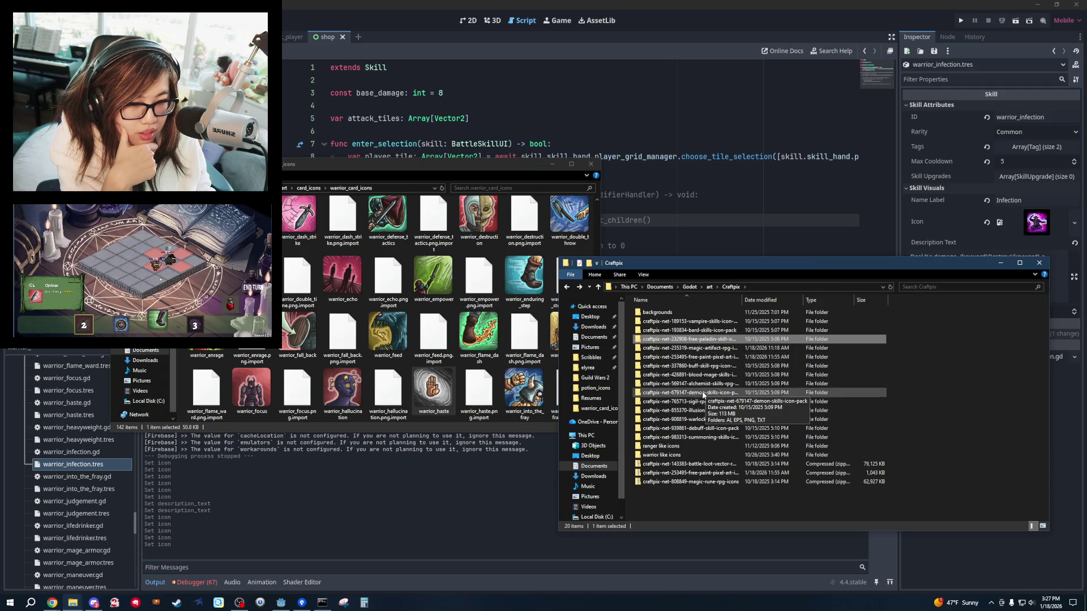
{"action": "double_click", "coordinate": [694, 392]}
{"action": "double_click", "coordinate": [685, 333]}
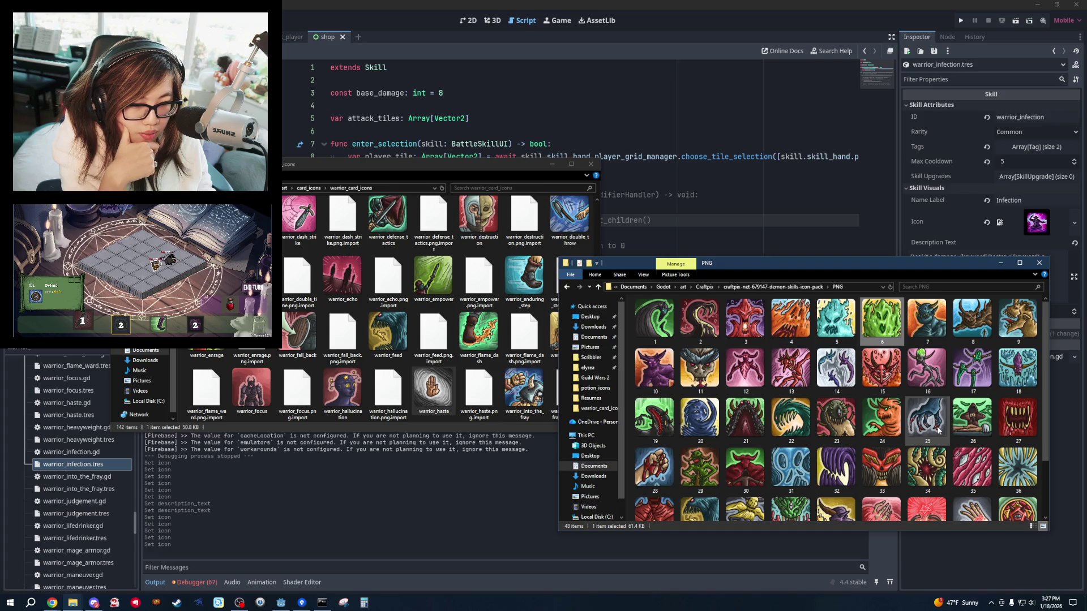
{"action": "scroll", "coordinate": [962, 430], "scroll_direction": "down", "scroll_amount": 2}
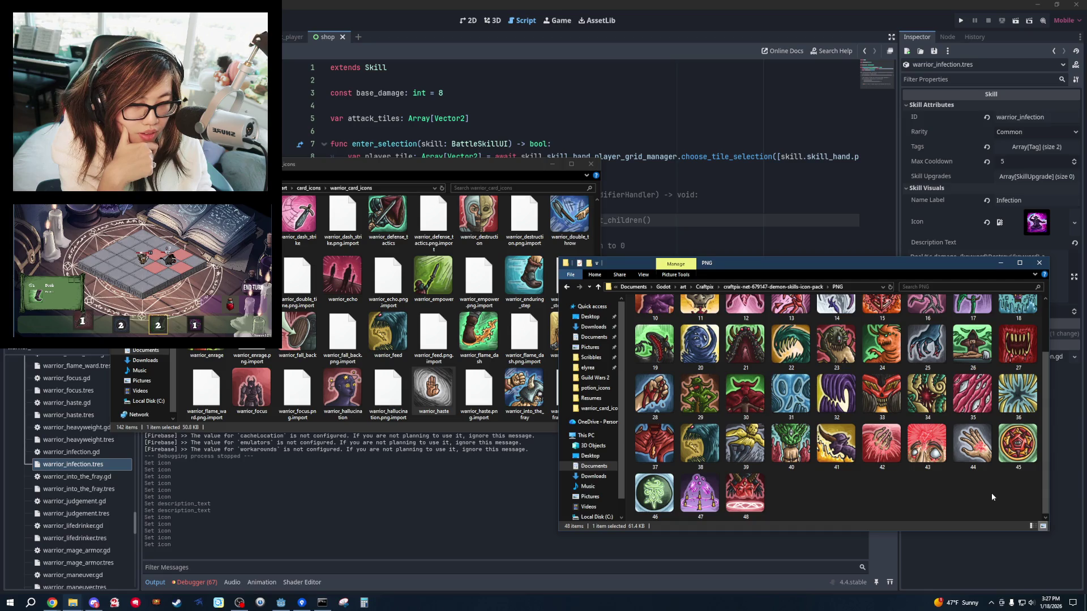
{"action": "scroll", "coordinate": [992, 495], "scroll_direction": "up", "scroll_amount": 2}
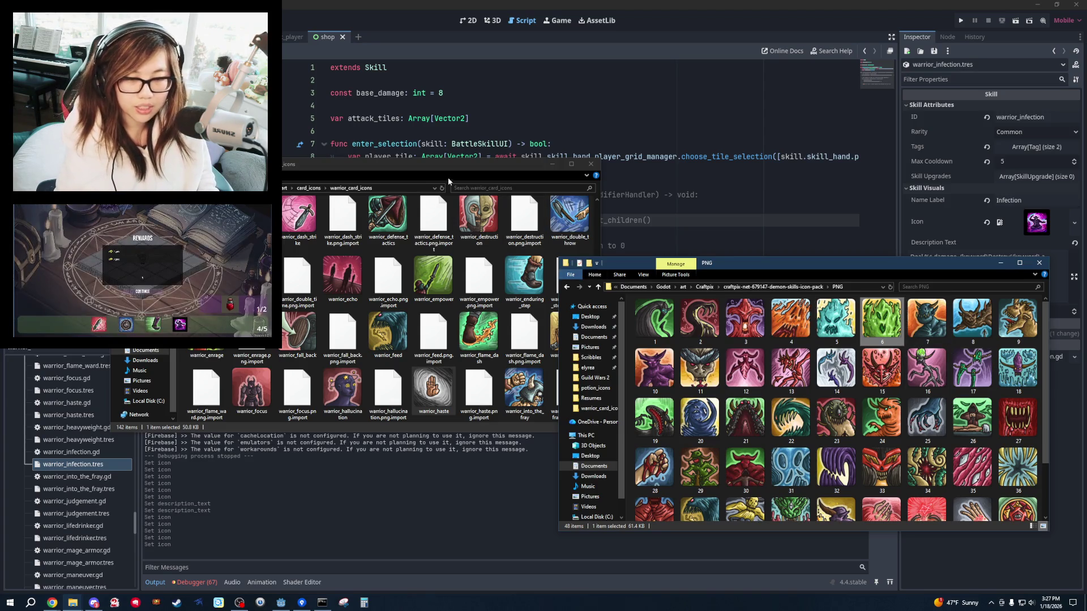
Paste the copied demon icon into warrior_card_icons, close Paint, and return to Godot.
{"action": "left_click", "coordinate": [415, 161]}
{"action": "key", "text": "ctrl+v"}
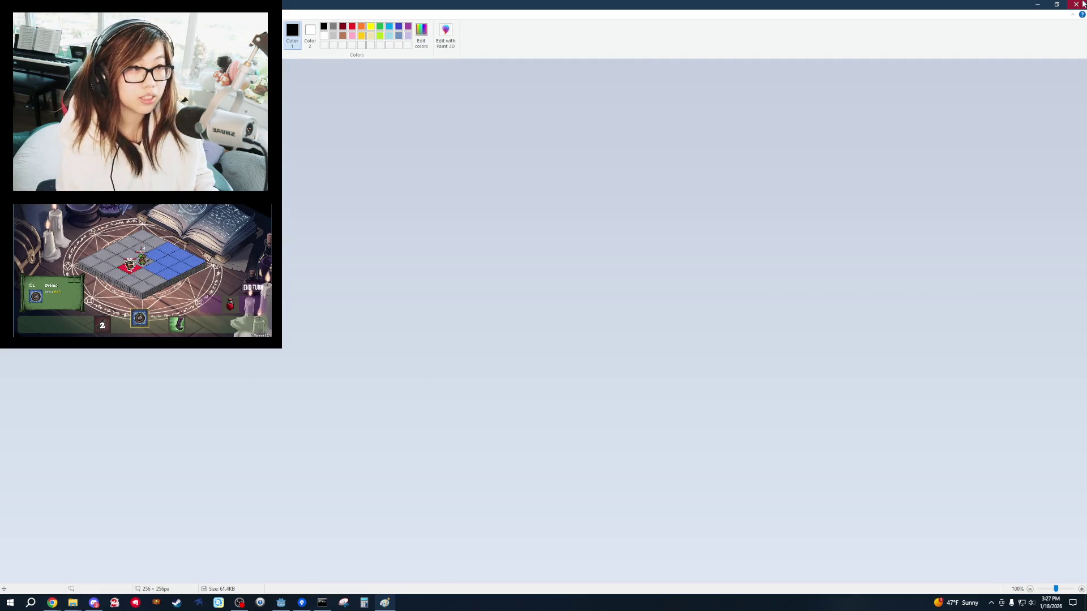
{"action": "left_click", "coordinate": [1083, 4]}
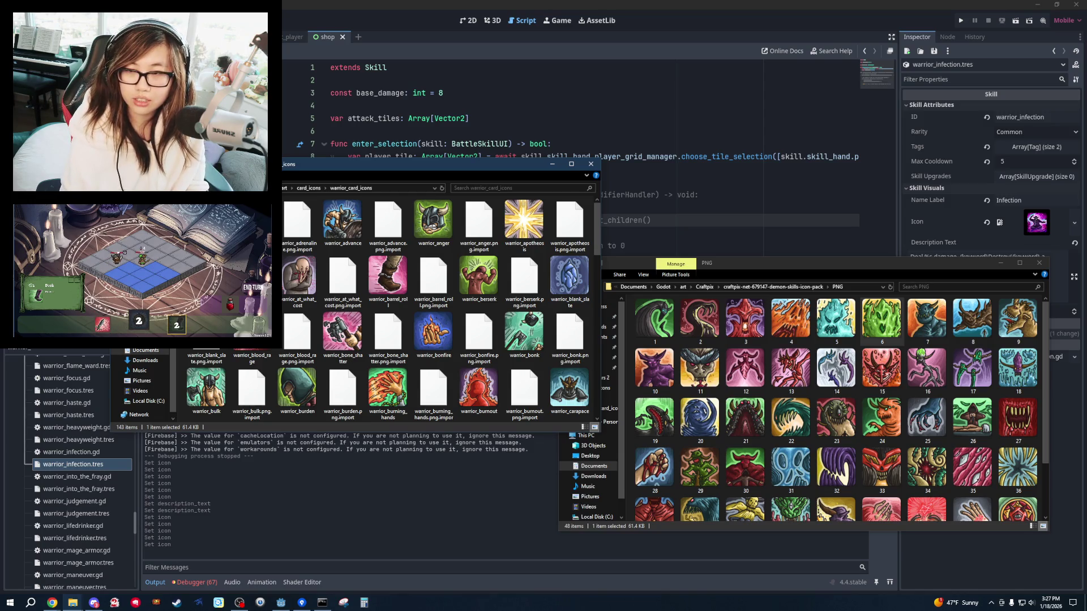
{"action": "left_click", "coordinate": [1075, 227]}
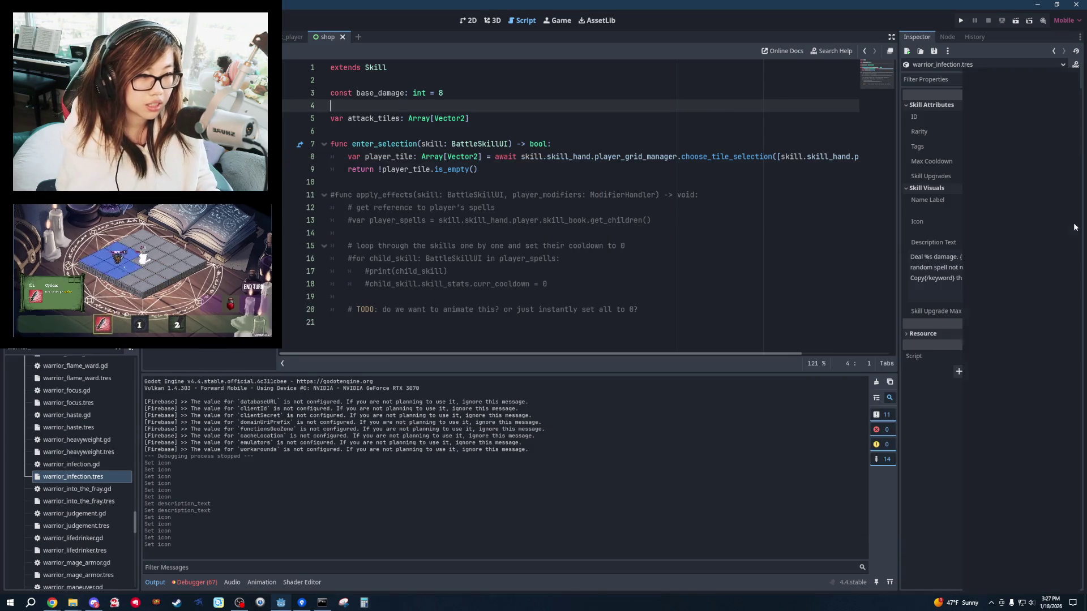
Load the new green icon from warrior_card_icons as the Infection skill's icon.
{"action": "left_click", "coordinate": [1075, 227]}
{"action": "left_click", "coordinate": [1013, 494]}
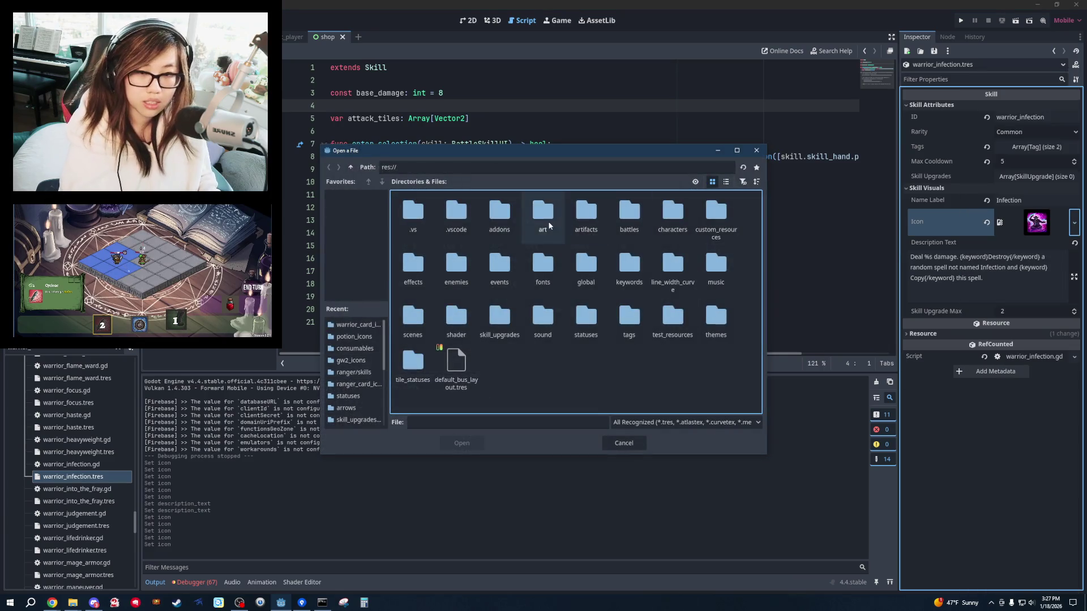
{"action": "double_click", "coordinate": [544, 223]}
{"action": "double_click", "coordinate": [544, 222]}
{"action": "double_click", "coordinate": [585, 214]}
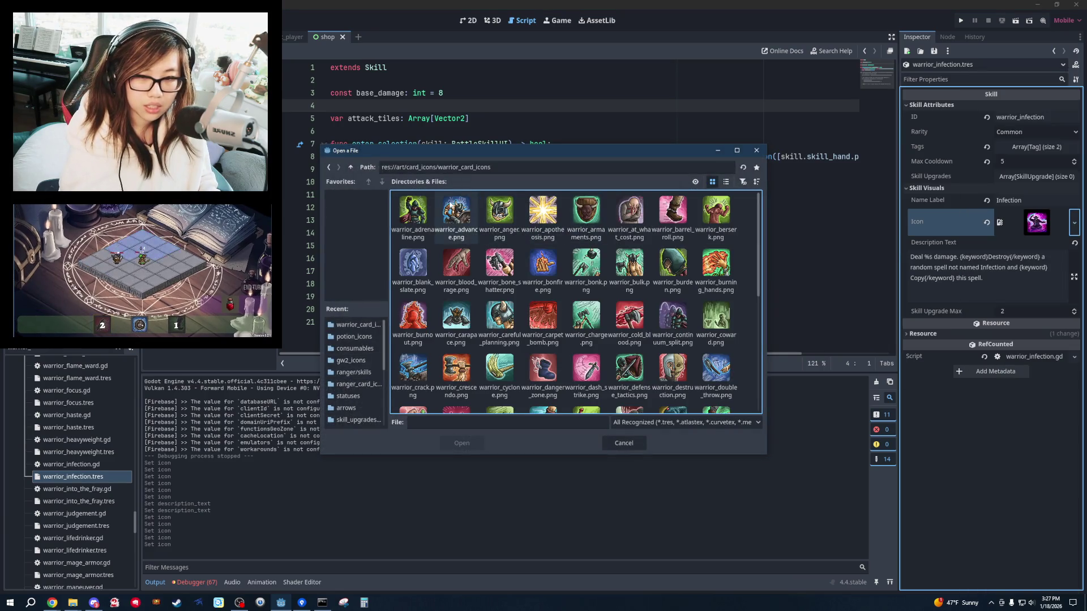
{"action": "double_click", "coordinate": [600, 320]}
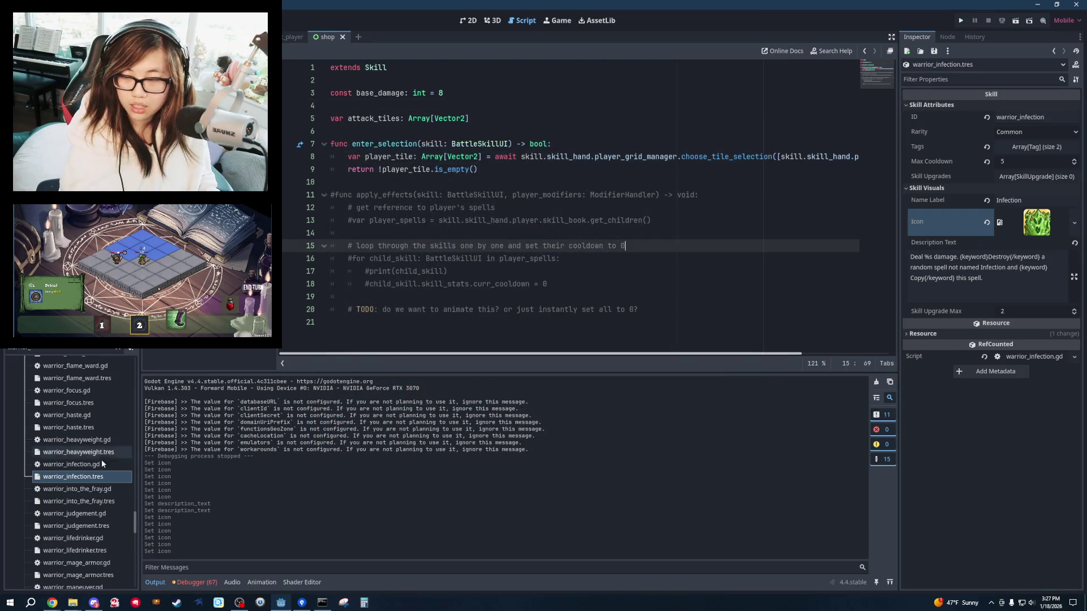
{"action": "scroll", "coordinate": [108, 476], "scroll_direction": "down", "scroll_amount": 2}
Open warrior_lifedrinker.tres, expand its Skill Visuals section and show its tag list.
{"action": "left_click", "coordinate": [104, 469]}
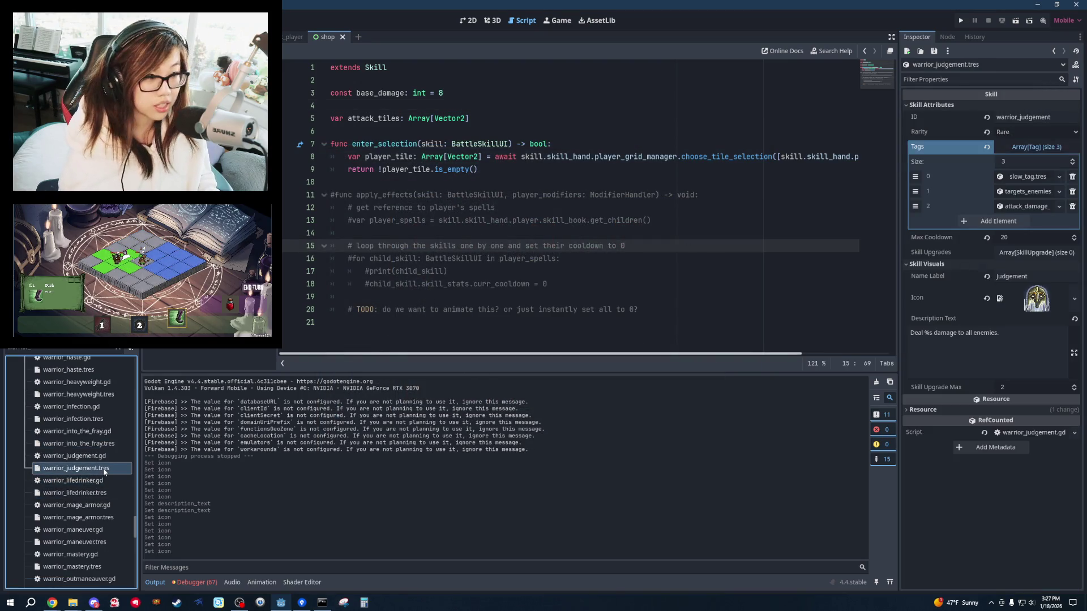
{"action": "left_click", "coordinate": [86, 494]}
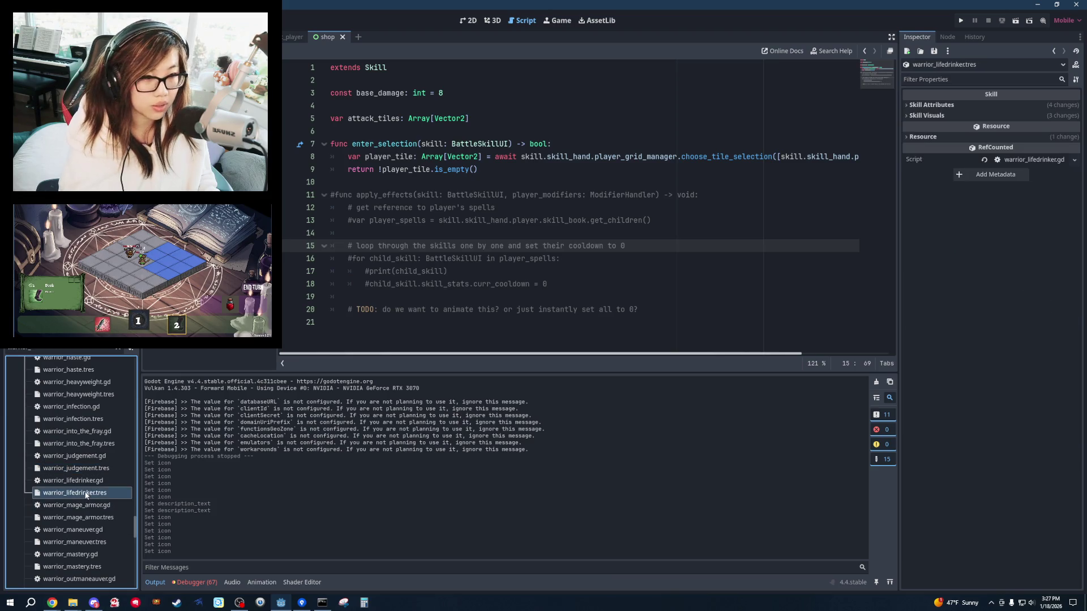
{"action": "left_click", "coordinate": [927, 115]}
{"action": "left_click", "coordinate": [946, 105]}
{"action": "left_click", "coordinate": [800, 146]}
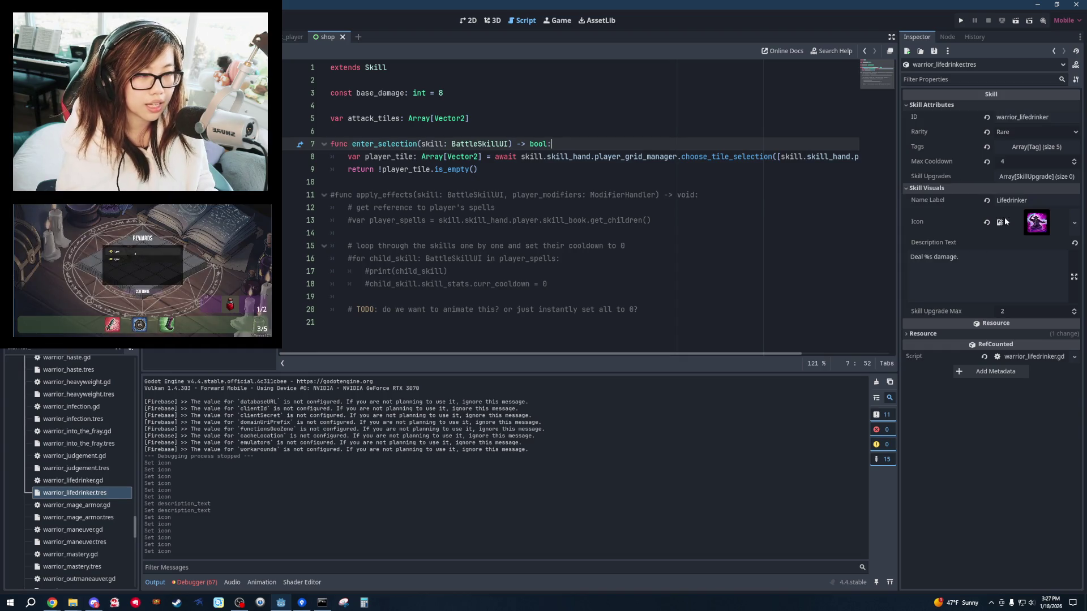
{"action": "left_click", "coordinate": [1033, 148]}
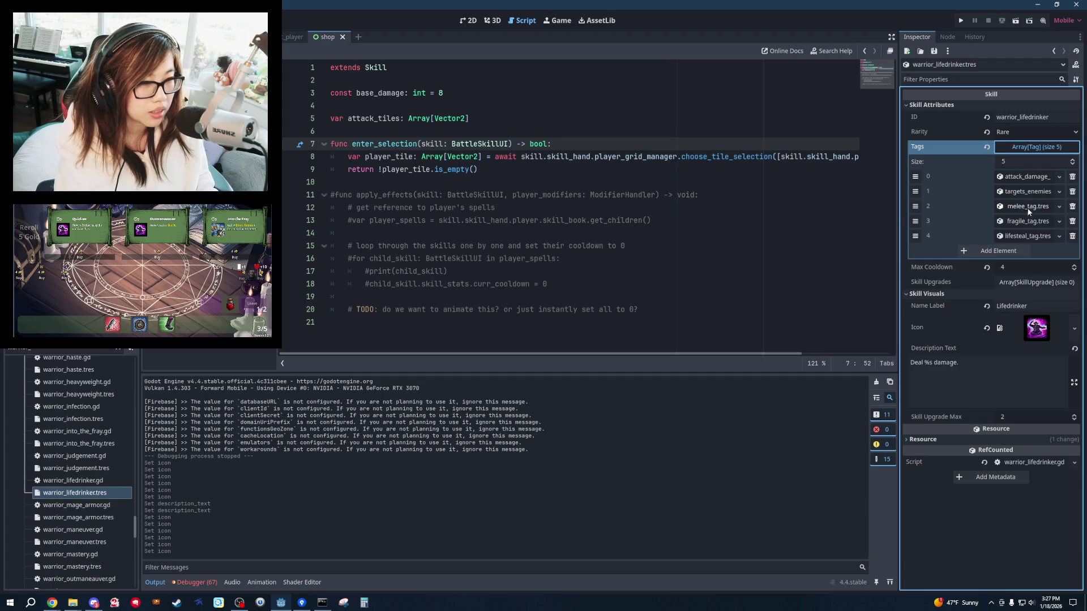
{"action": "left_click", "coordinate": [715, 233]}
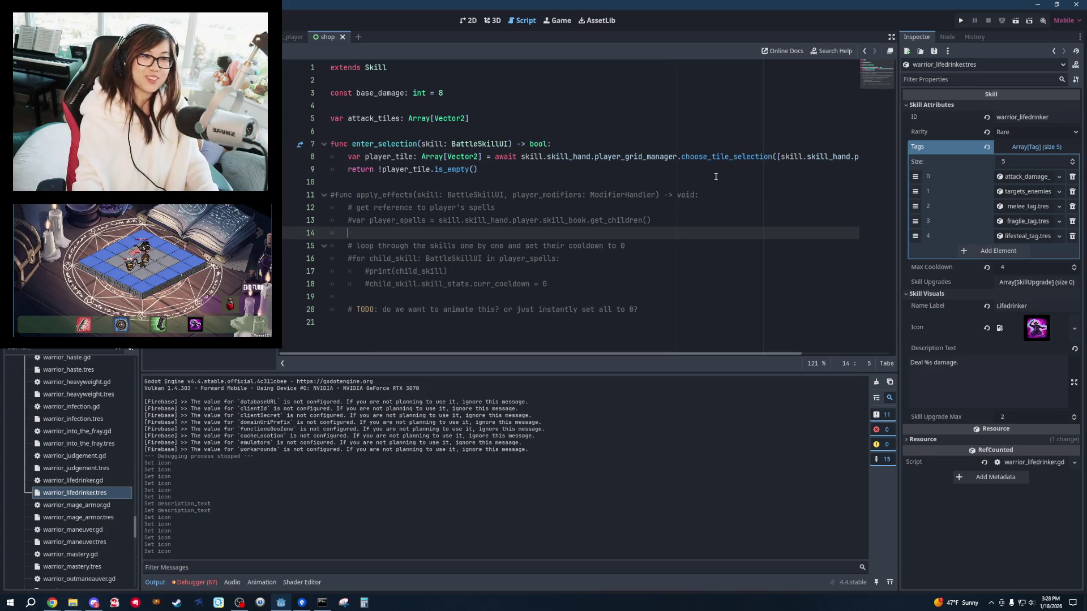
{"action": "key", "text": "alt+Tab"}
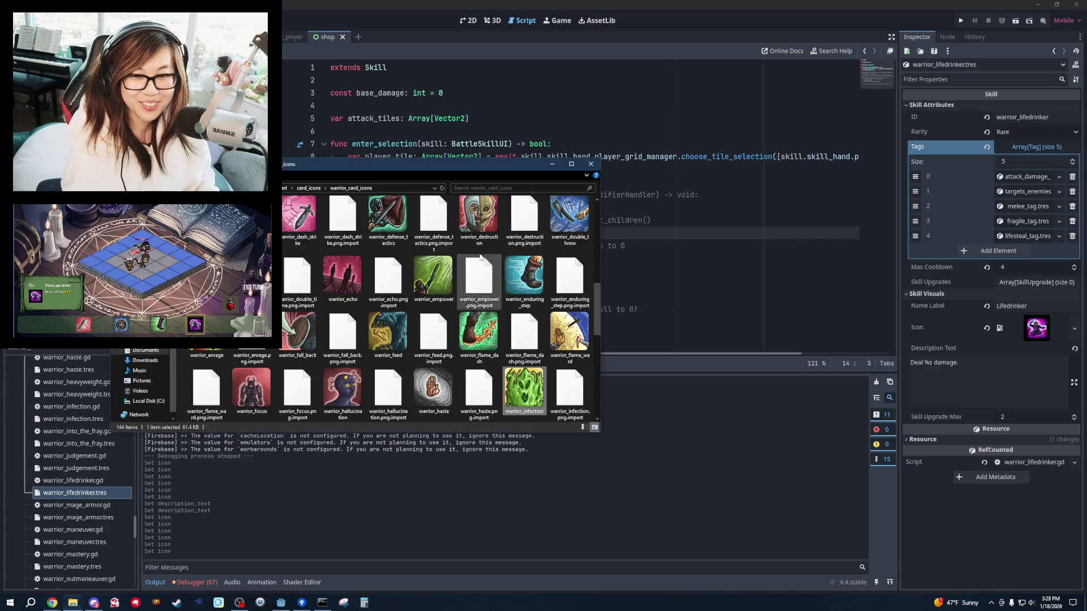
Copy demon skill icon 27 into warrior_card_icons as warrior_life_drinker, then return to Godot.
{"action": "left_click", "coordinate": [591, 272]}
{"action": "scroll", "coordinate": [870, 395], "scroll_direction": "down", "scroll_amount": 3}
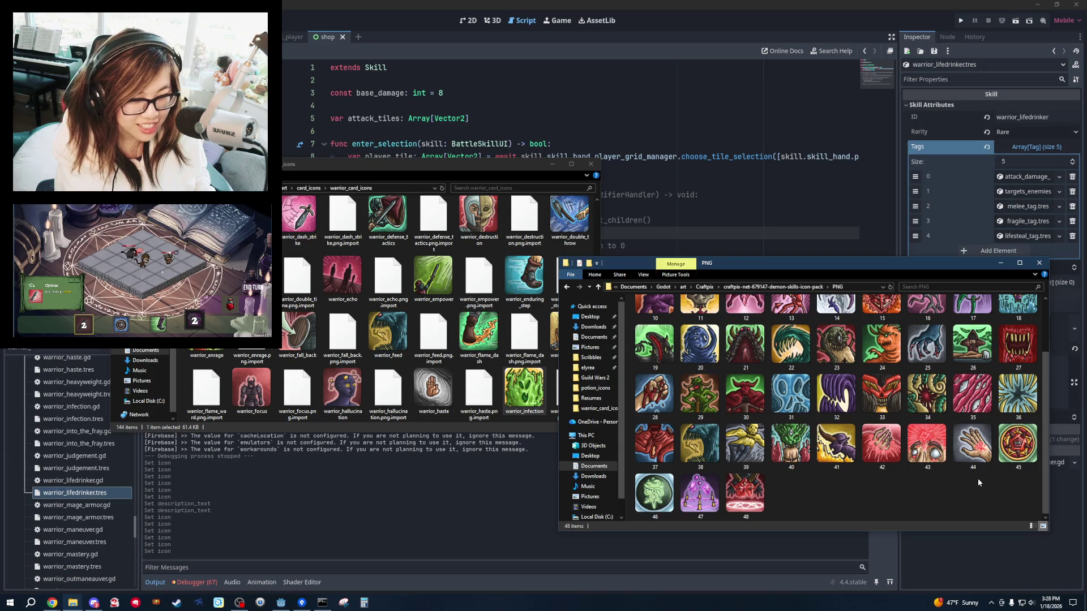
{"action": "scroll", "coordinate": [979, 480], "scroll_direction": "up", "scroll_amount": 3}
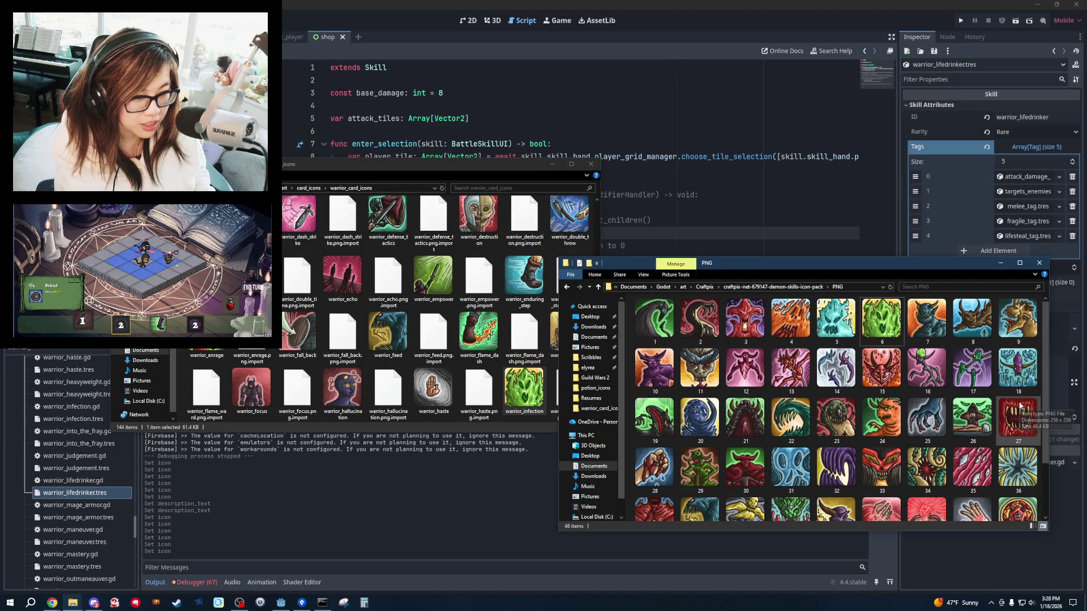
{"action": "left_click", "coordinate": [1031, 434]}
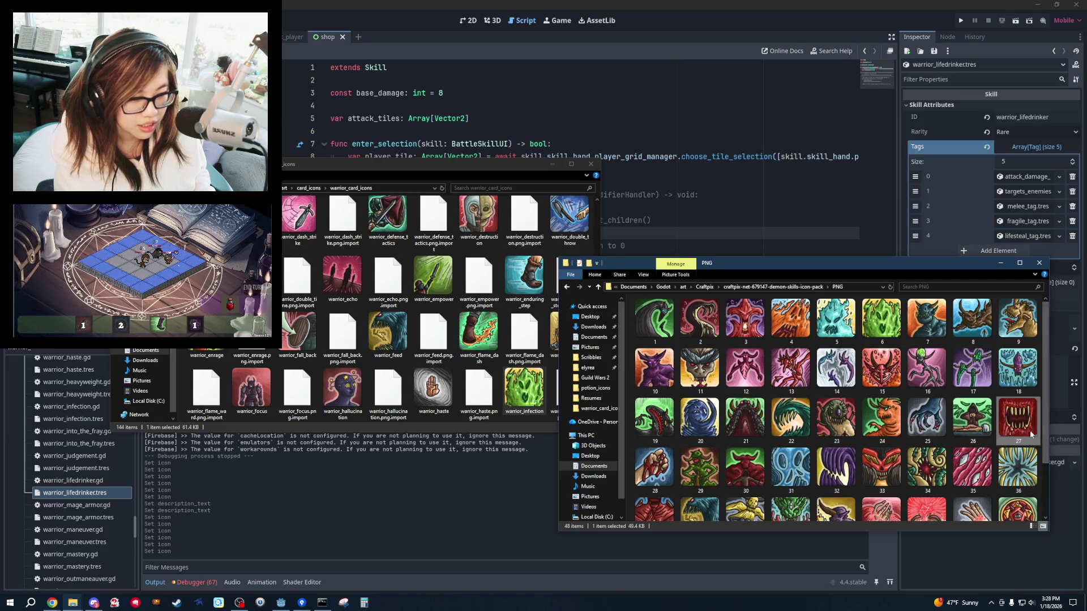
{"action": "key", "text": "ctrl+c"}
{"action": "left_click", "coordinate": [431, 164]}
{"action": "key", "text": "ctrl+v"}
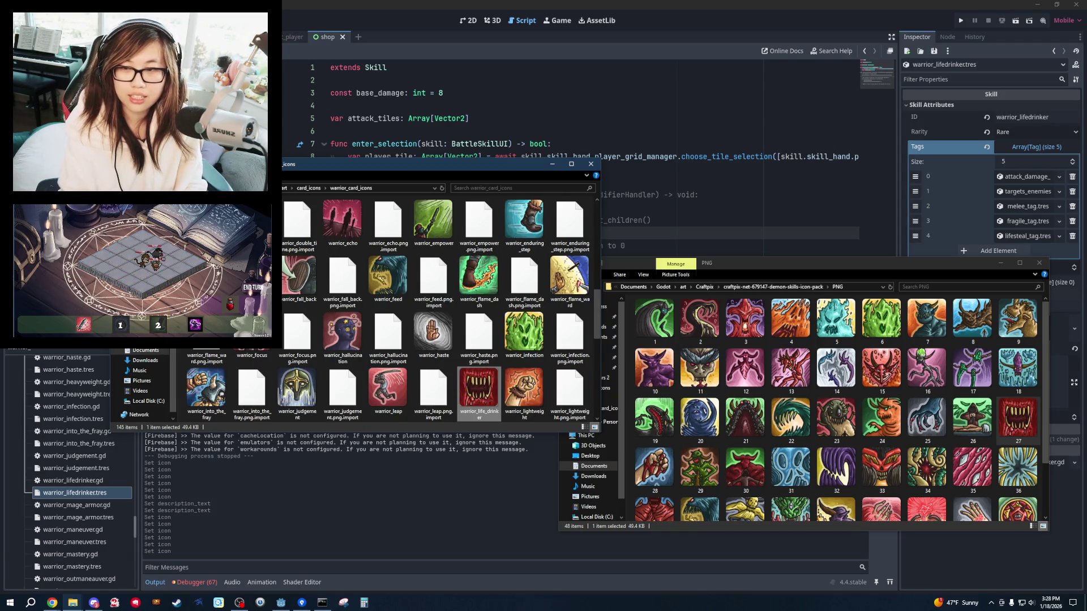
{"action": "left_click", "coordinate": [1040, 194]}
{"action": "left_click", "coordinate": [1075, 330]}
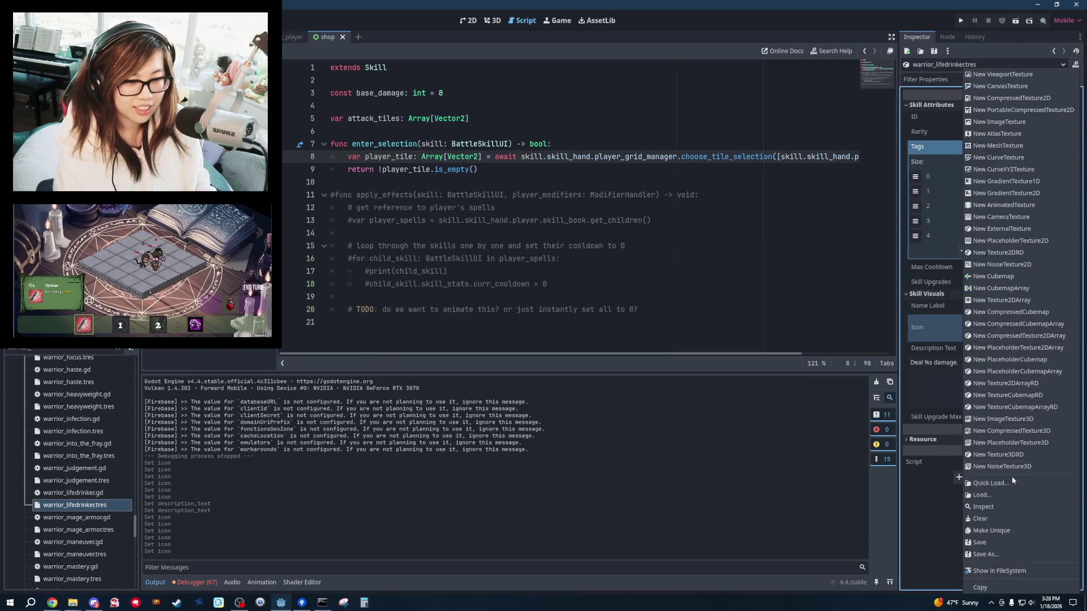
Load res://art/card_icons/warrior_card_icons/warrior_life_drinker.png as Lifedrinker's icon, then select warrior_mage_armor.tres.
{"action": "left_click", "coordinate": [1001, 493]}
{"action": "double_click", "coordinate": [544, 218]}
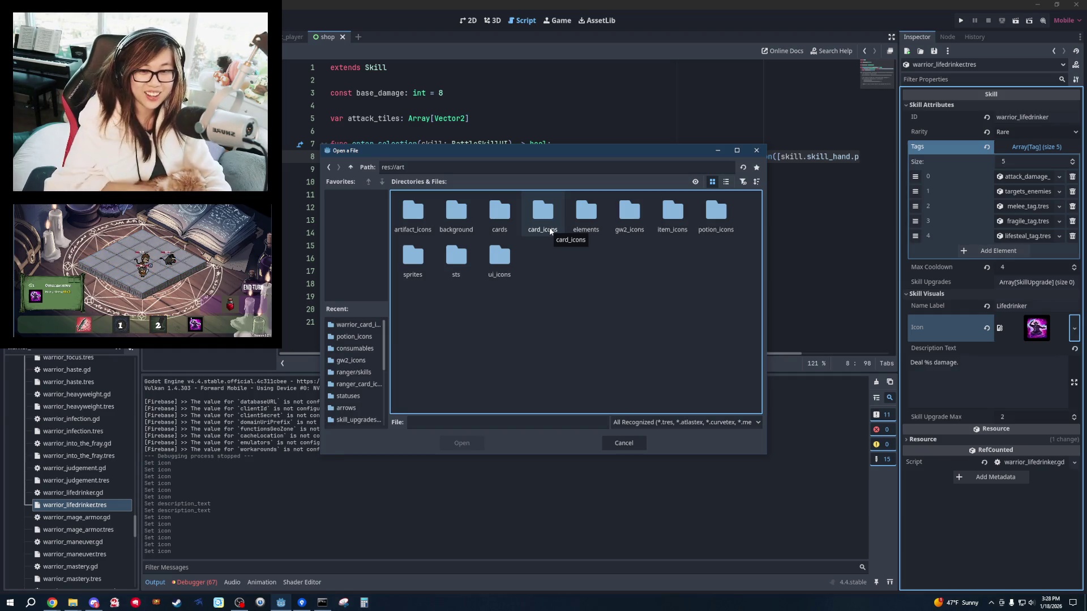
{"action": "double_click", "coordinate": [550, 231]}
{"action": "double_click", "coordinate": [577, 229]}
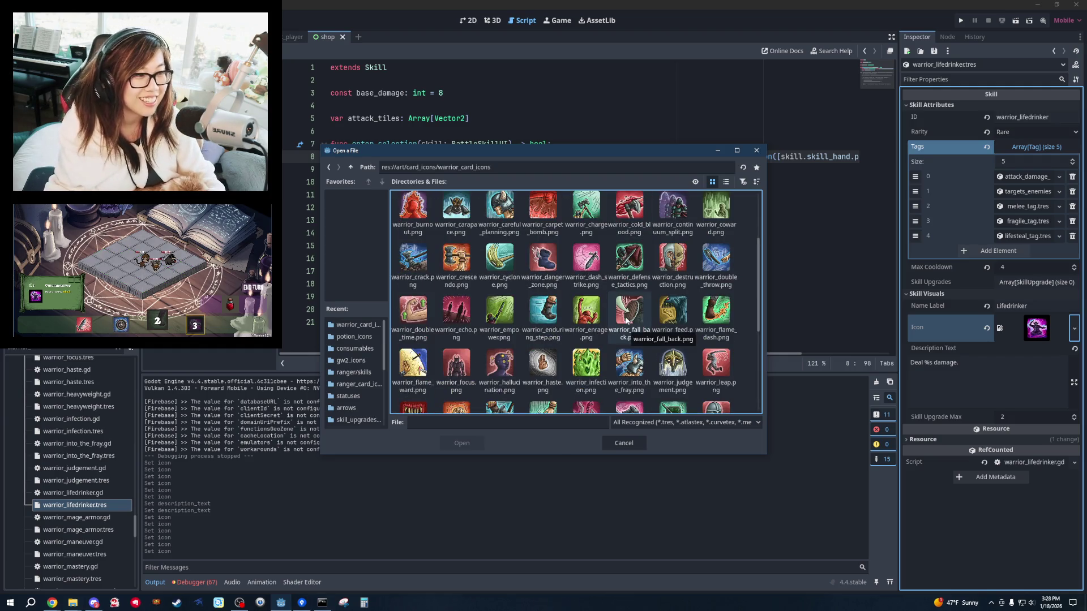
{"action": "scroll", "coordinate": [635, 328], "scroll_direction": "down", "scroll_amount": 3}
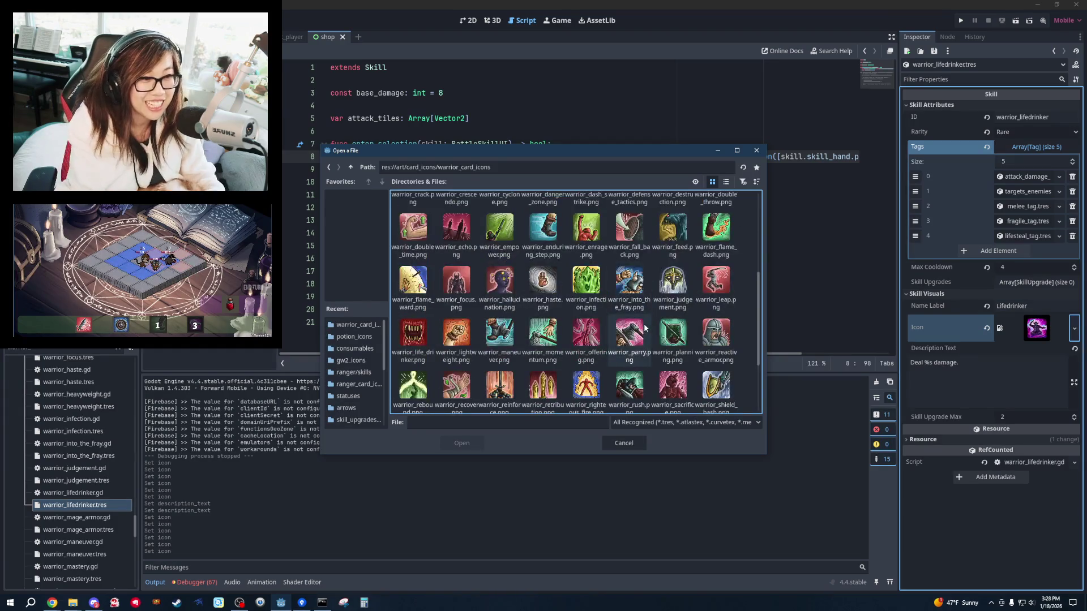
{"action": "double_click", "coordinate": [413, 334]}
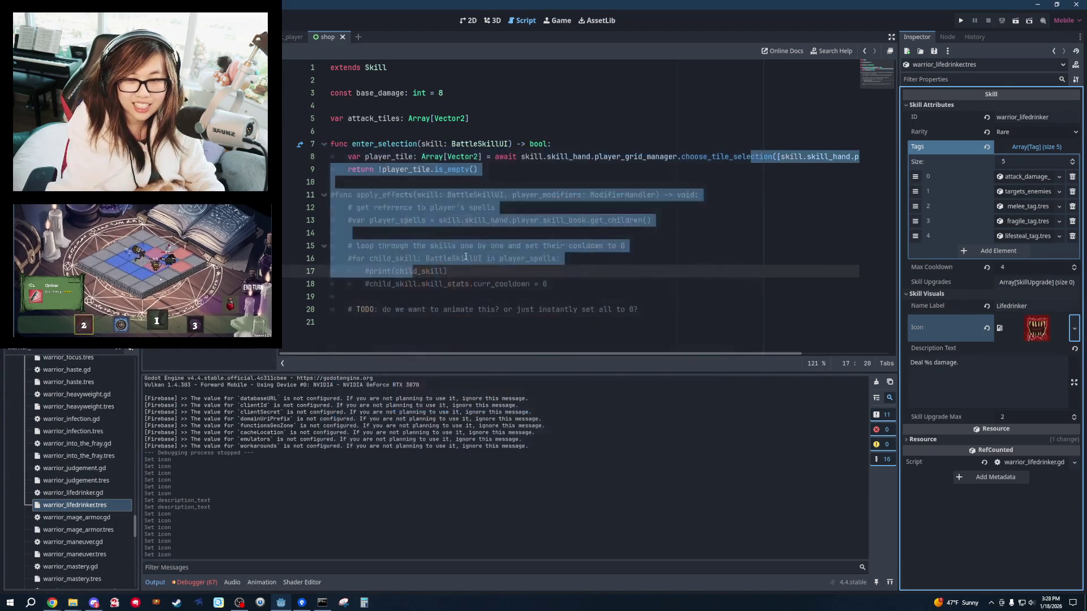
{"action": "left_click", "coordinate": [78, 530]}
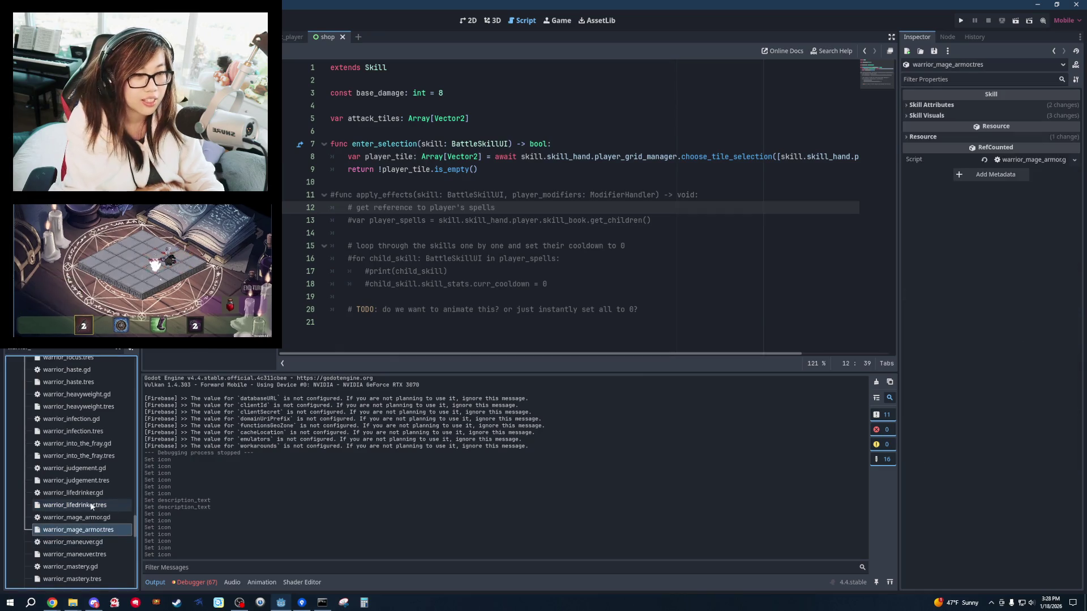
Expand Mage Armor's Skill Attributes and Skill Visuals sections and check its tags.
{"action": "left_click", "coordinate": [927, 116]}
{"action": "left_click", "coordinate": [932, 105]}
{"action": "left_click", "coordinate": [712, 169]}
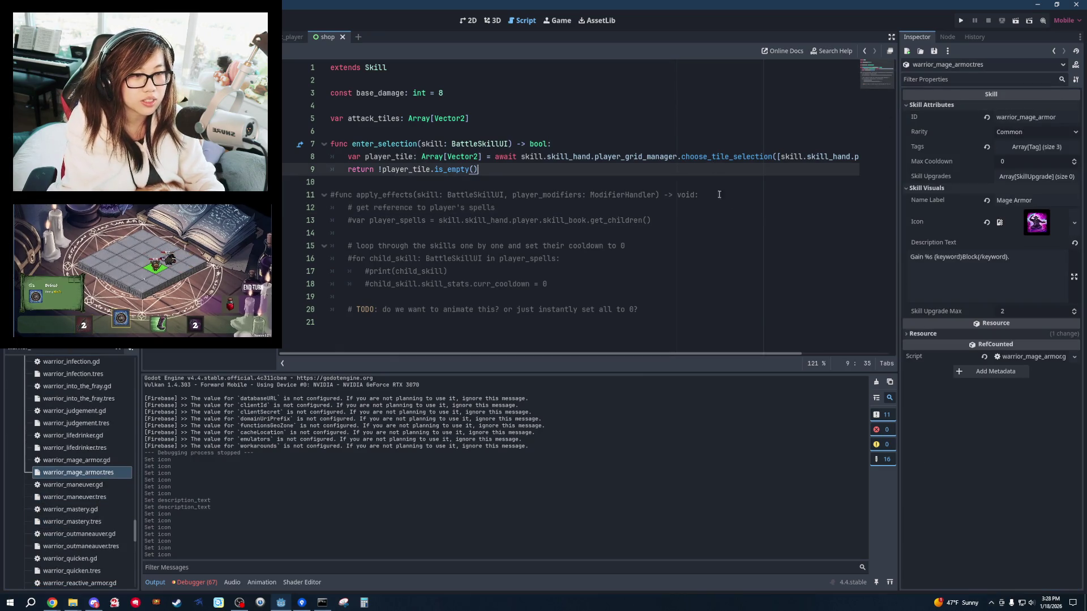
{"action": "left_click", "coordinate": [1037, 147]}
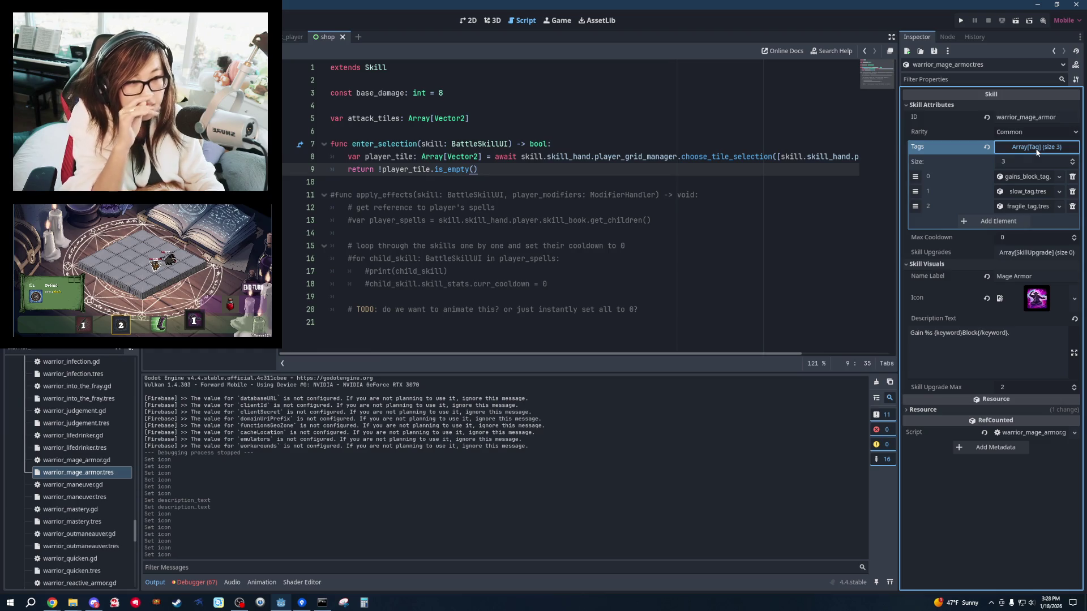
{"action": "left_click", "coordinate": [1037, 148]}
{"action": "key", "text": "alt+Tab"}
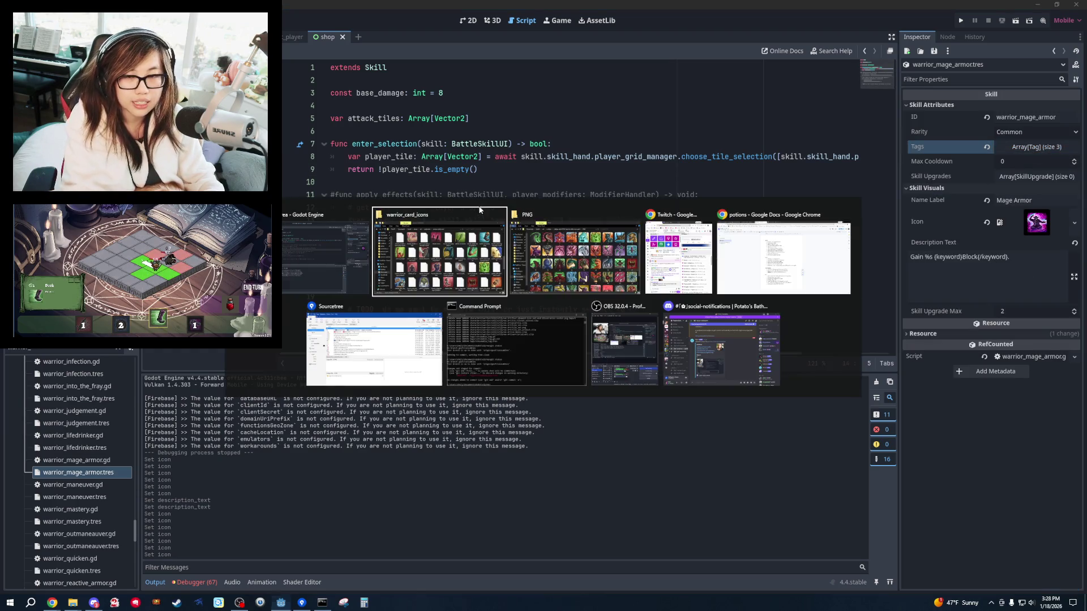
Look through the barbarian skills pack's PNG icons in the warrior like icons folder.
{"action": "left_click", "coordinate": [576, 292]}
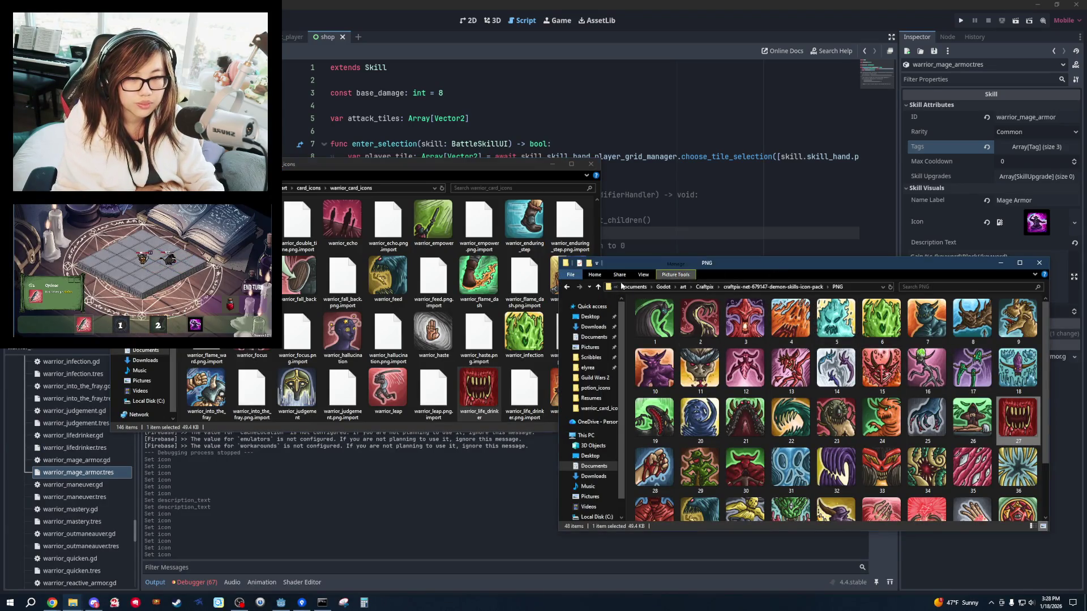
{"action": "left_click", "coordinate": [565, 288]}
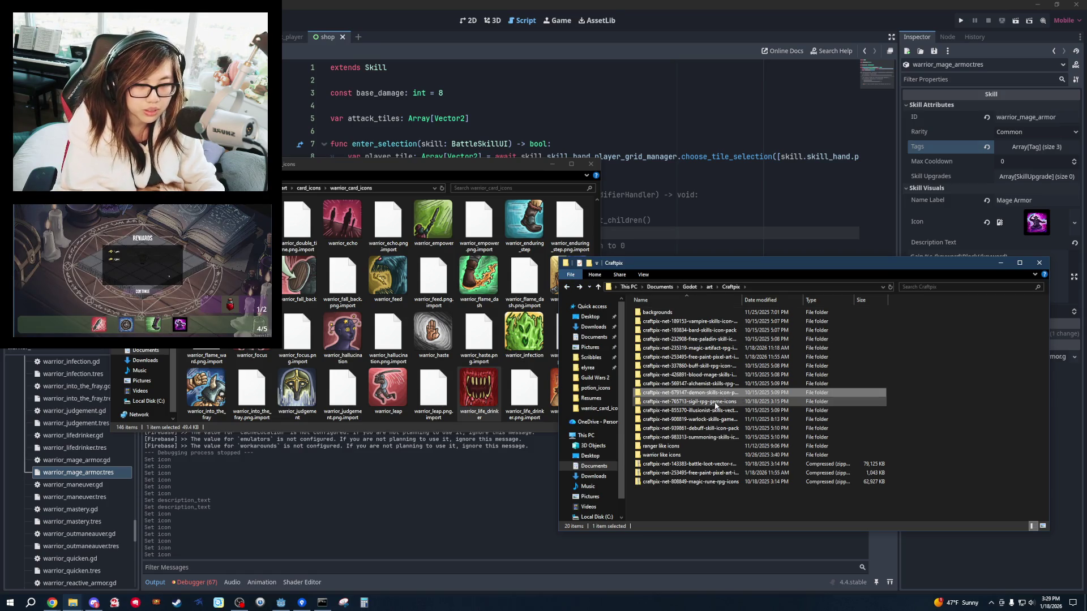
{"action": "double_click", "coordinate": [702, 454]}
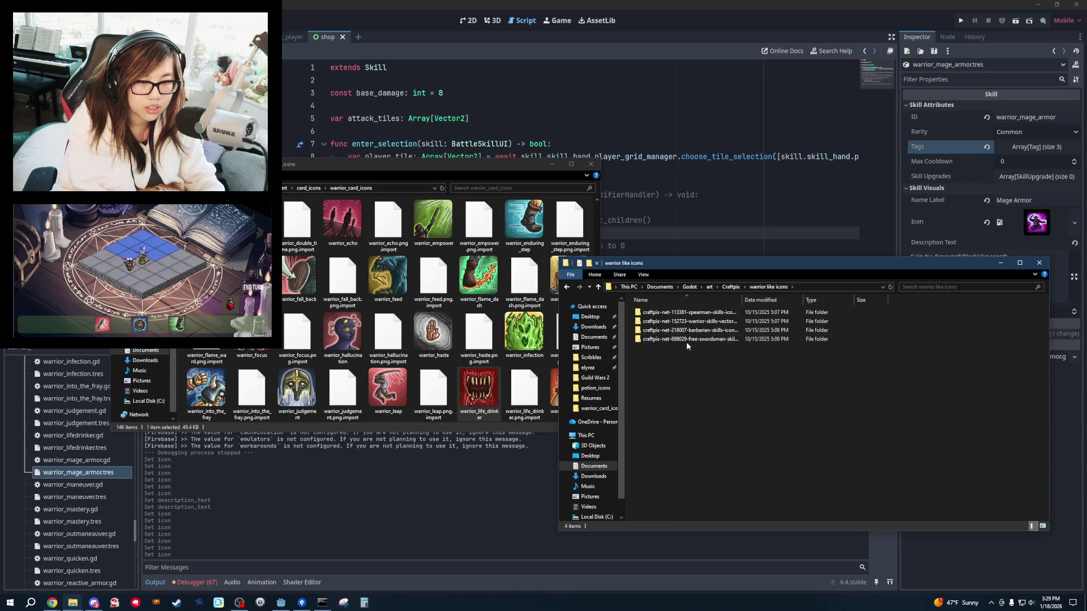
{"action": "double_click", "coordinate": [690, 330]}
{"action": "double_click", "coordinate": [691, 330]}
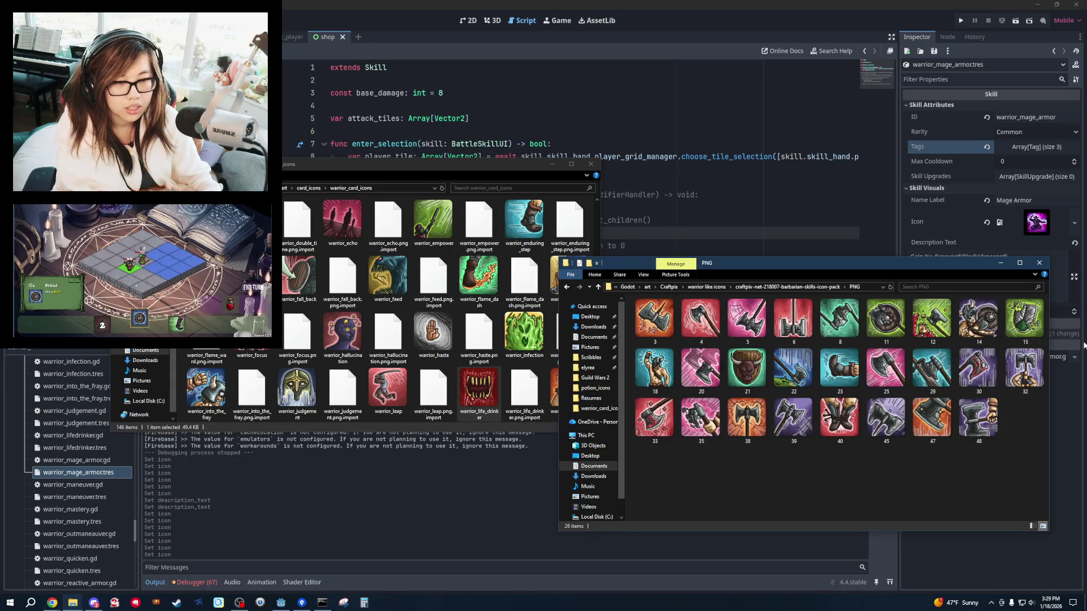
{"action": "double_click", "coordinate": [568, 288]}
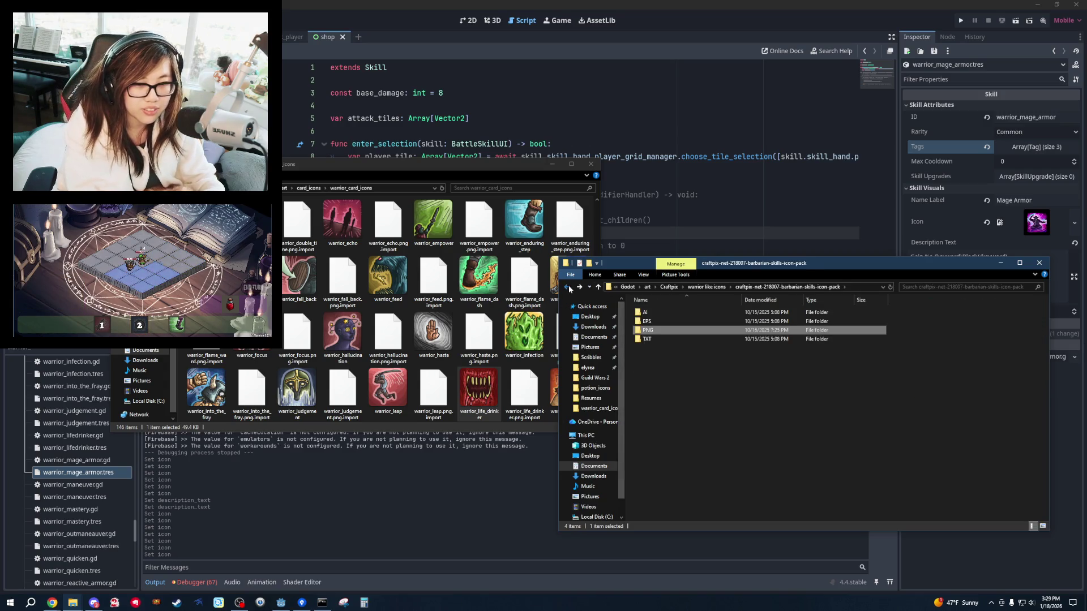
{"action": "left_click", "coordinate": [568, 288]}
Paste warlock skills icon 27 into warrior_card_icons, then return to Godot.
{"action": "double_click", "coordinate": [722, 413]}
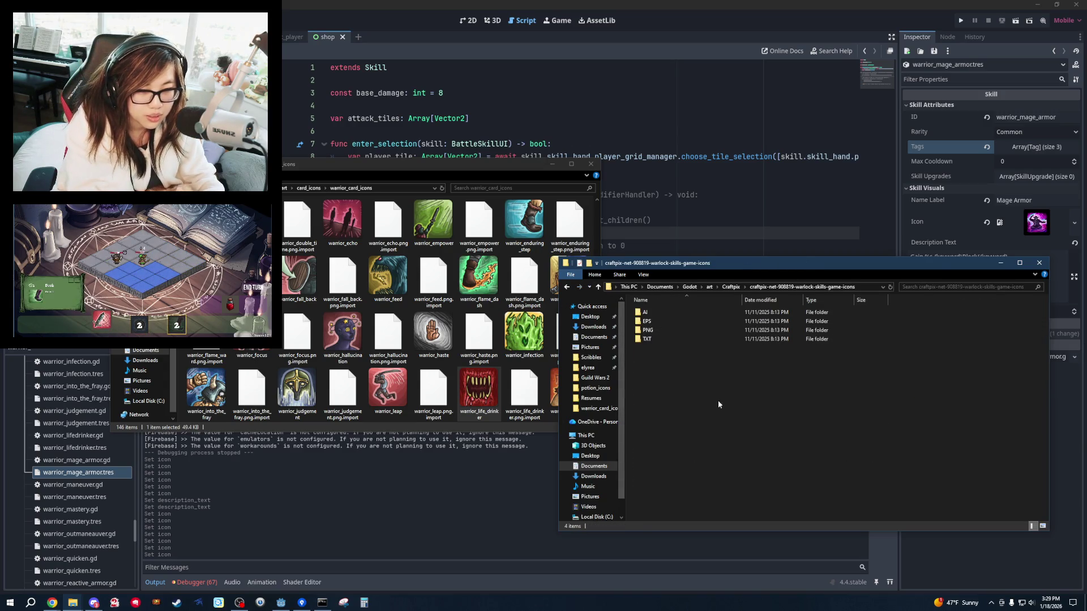
{"action": "double_click", "coordinate": [694, 332]}
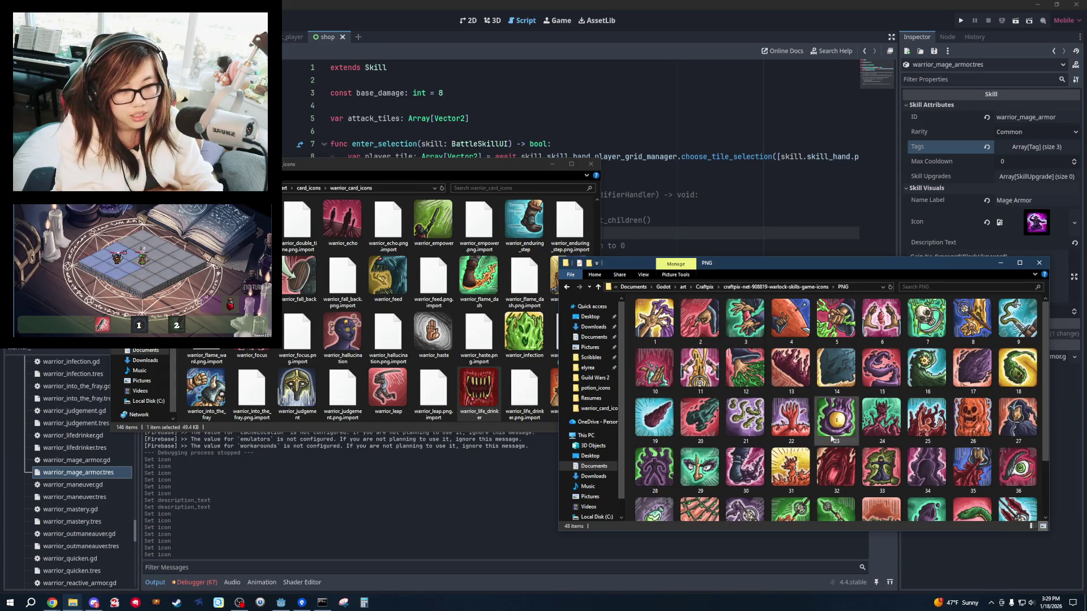
{"action": "scroll", "coordinate": [974, 475], "scroll_direction": "down", "scroll_amount": 2}
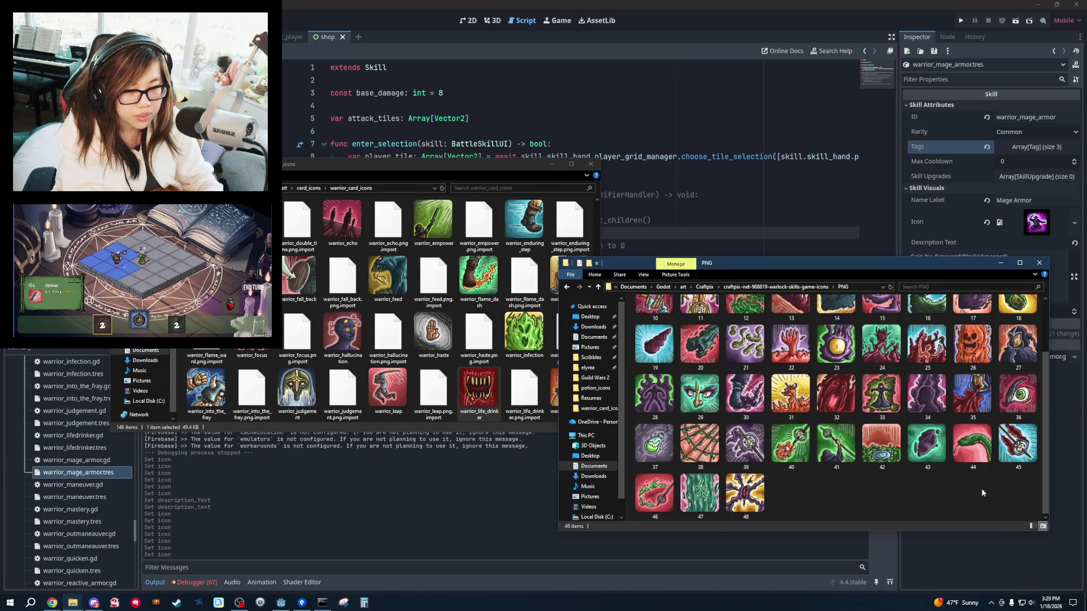
{"action": "scroll", "coordinate": [983, 488], "scroll_direction": "up", "scroll_amount": 2}
{"action": "left_click", "coordinate": [1018, 419]}
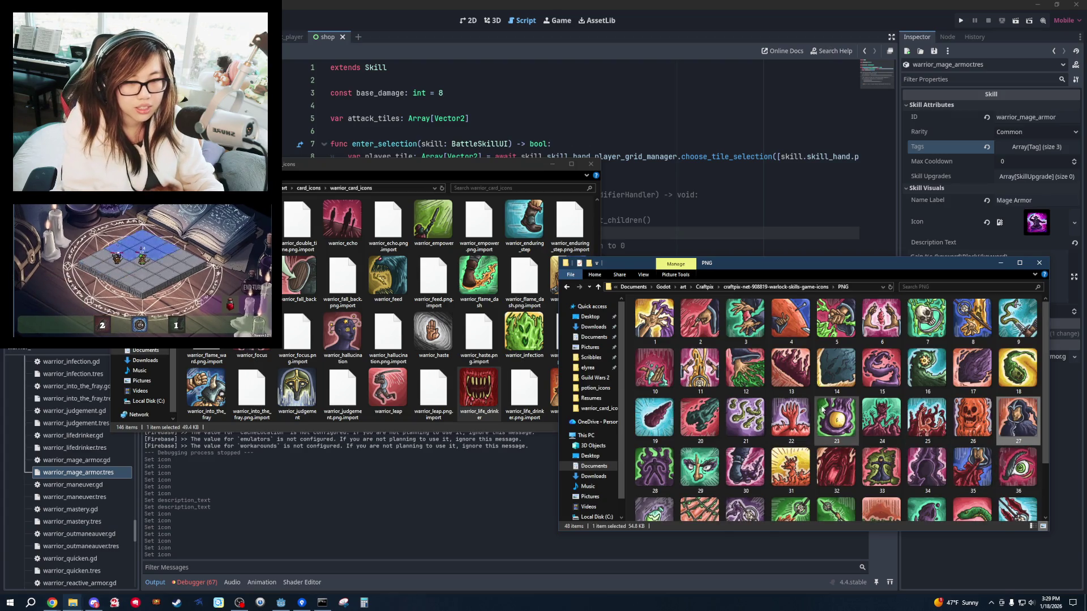
{"action": "left_click", "coordinate": [583, 419]}
{"action": "key", "text": "ctrl+v"}
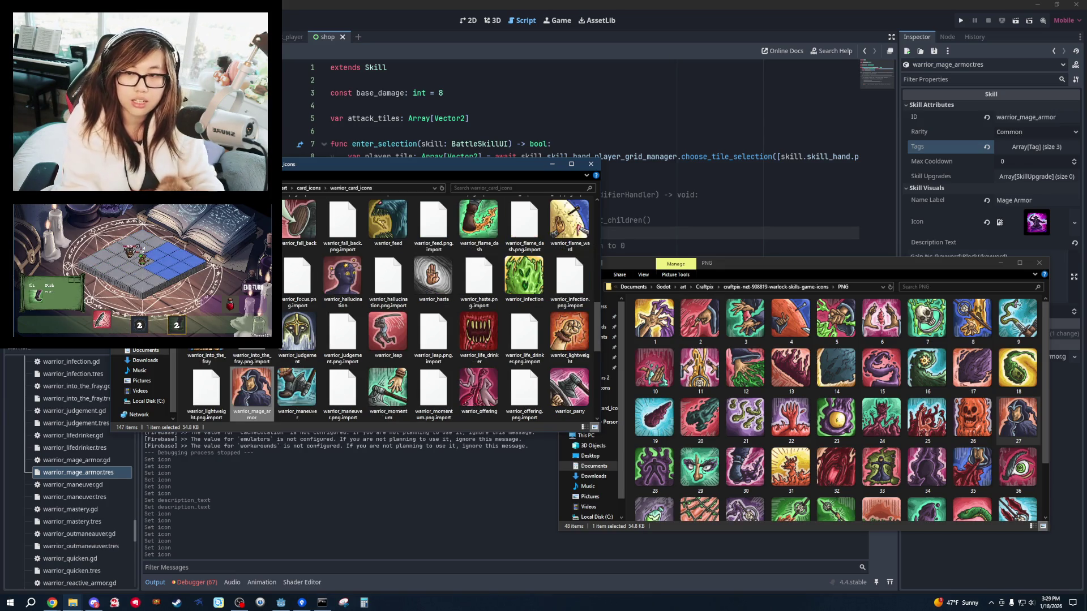
{"action": "left_click", "coordinate": [716, 132]}
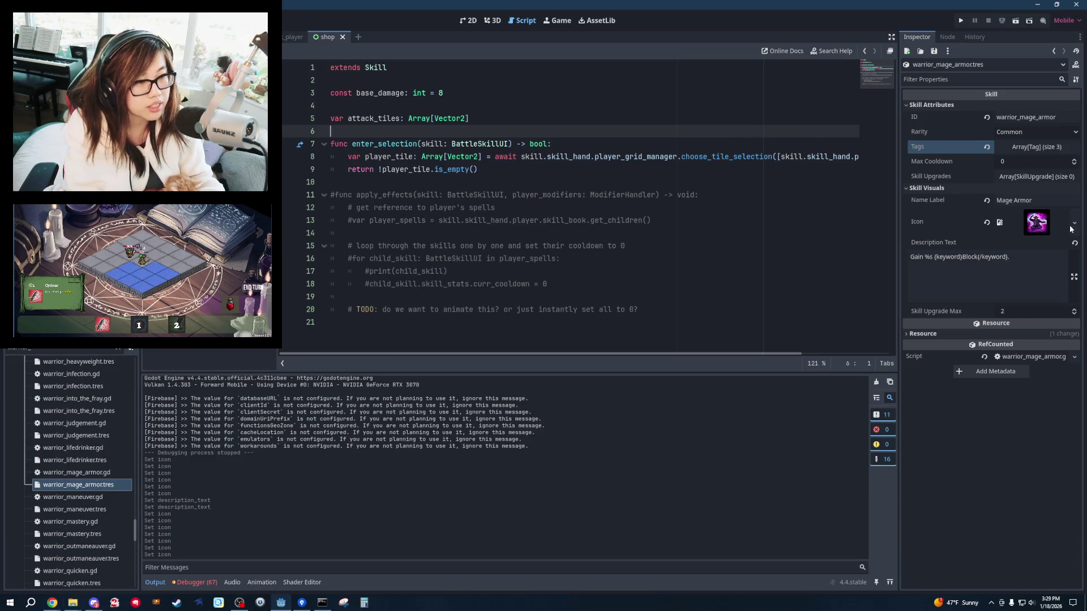
Load warrior_card_icons/warrior_mage_armor.png as the Mage Armor skill's icon.
{"action": "left_click", "coordinate": [1074, 222]}
{"action": "left_click", "coordinate": [1026, 497]}
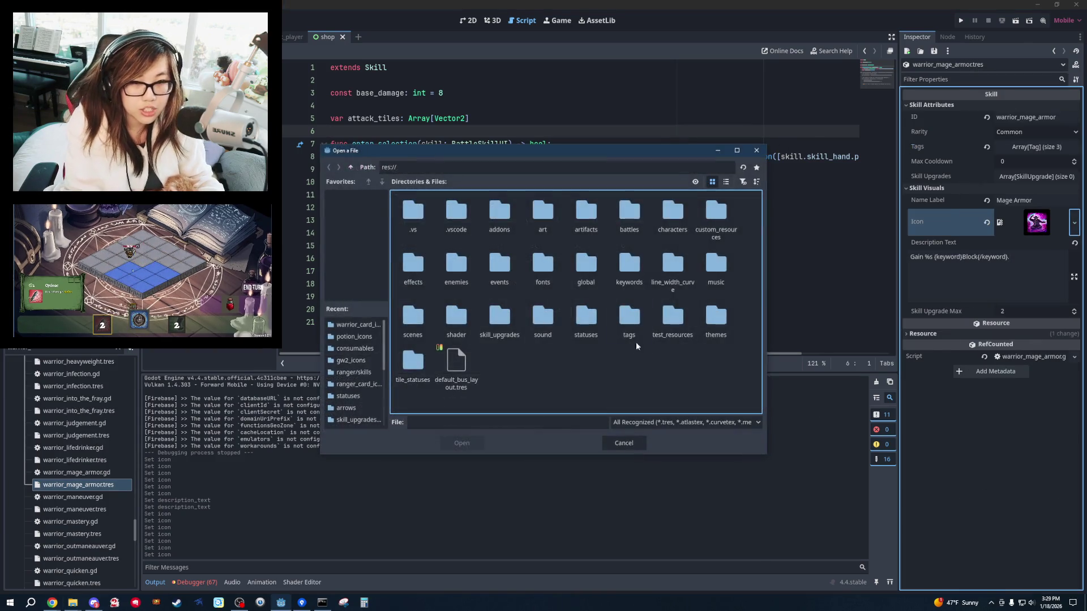
{"action": "double_click", "coordinate": [549, 219]}
{"action": "double_click", "coordinate": [543, 218]}
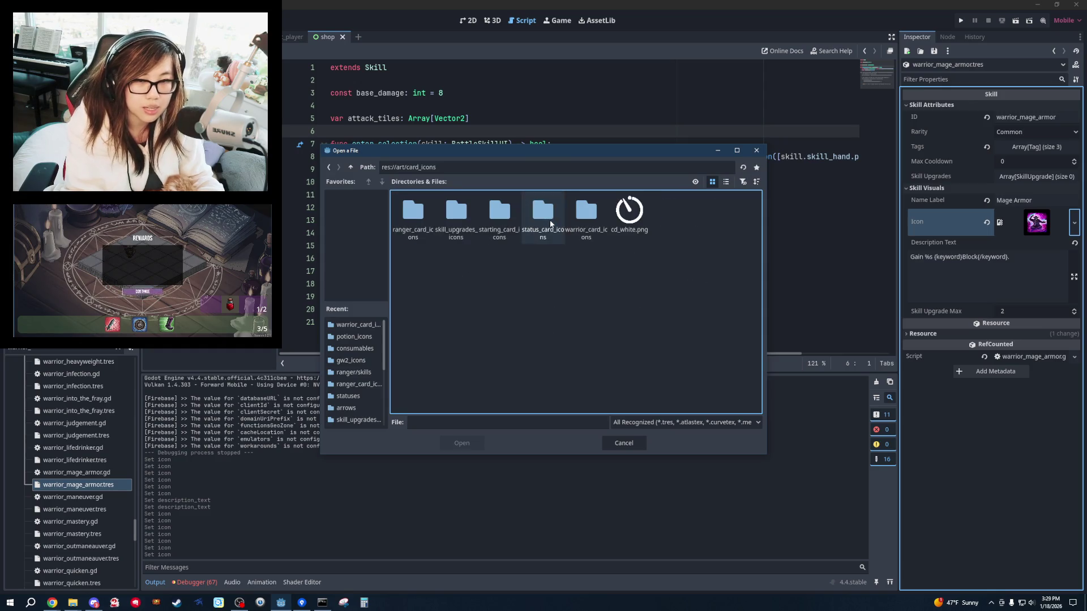
{"action": "double_click", "coordinate": [589, 223]}
{"action": "scroll", "coordinate": [686, 358], "scroll_direction": "down", "scroll_amount": 4}
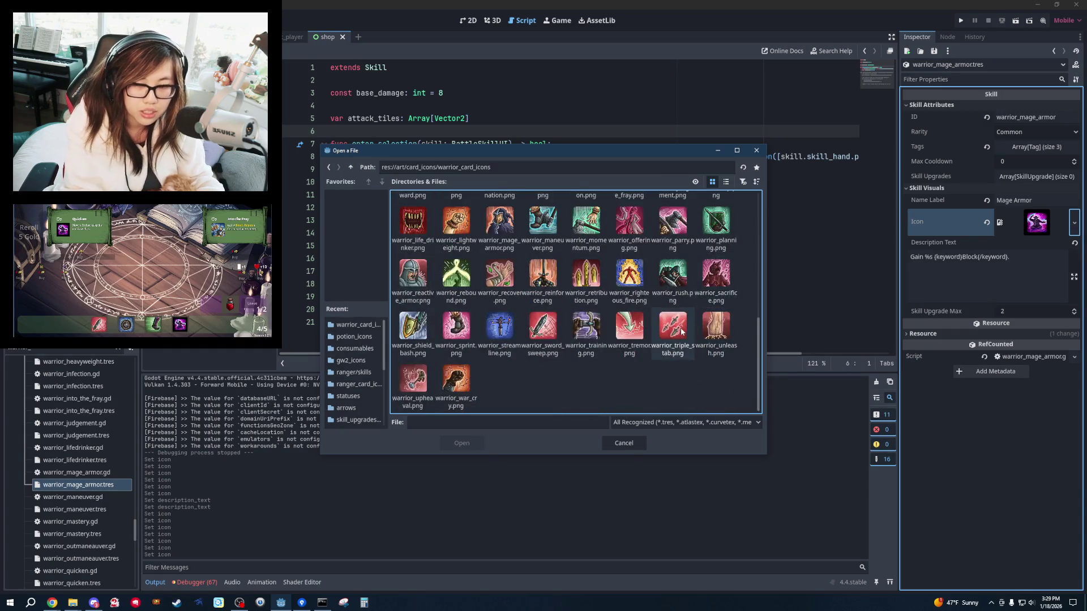
{"action": "scroll", "coordinate": [576, 310], "scroll_direction": "down", "scroll_amount": 1}
{"action": "double_click", "coordinate": [500, 276]}
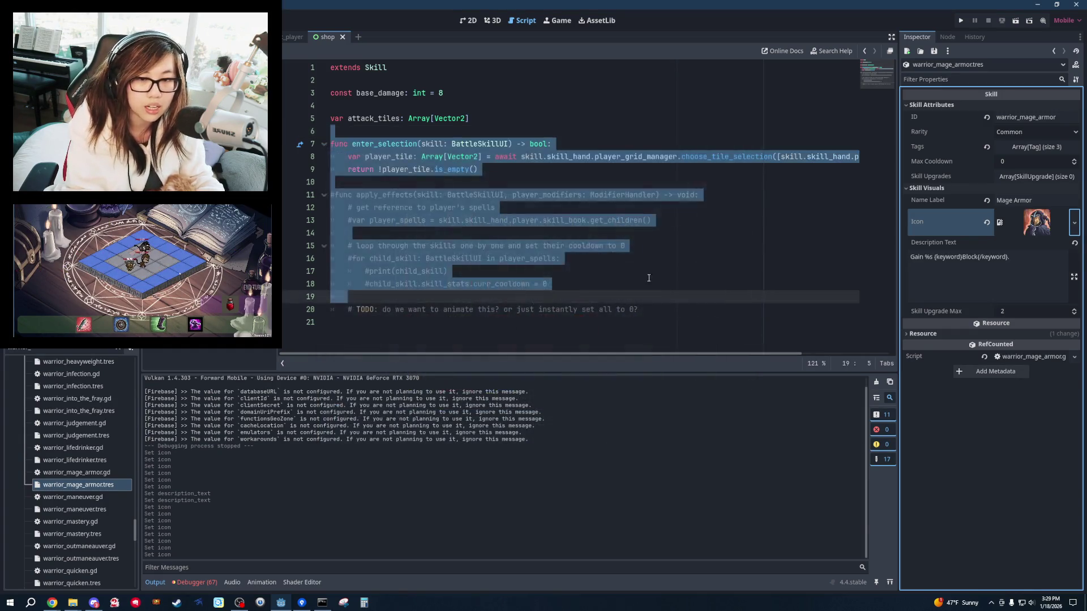
Open warrior_mastery.tres, reveal its attributes and four tags, then switch to the Explorer PNG folder.
{"action": "left_click", "coordinate": [81, 511]}
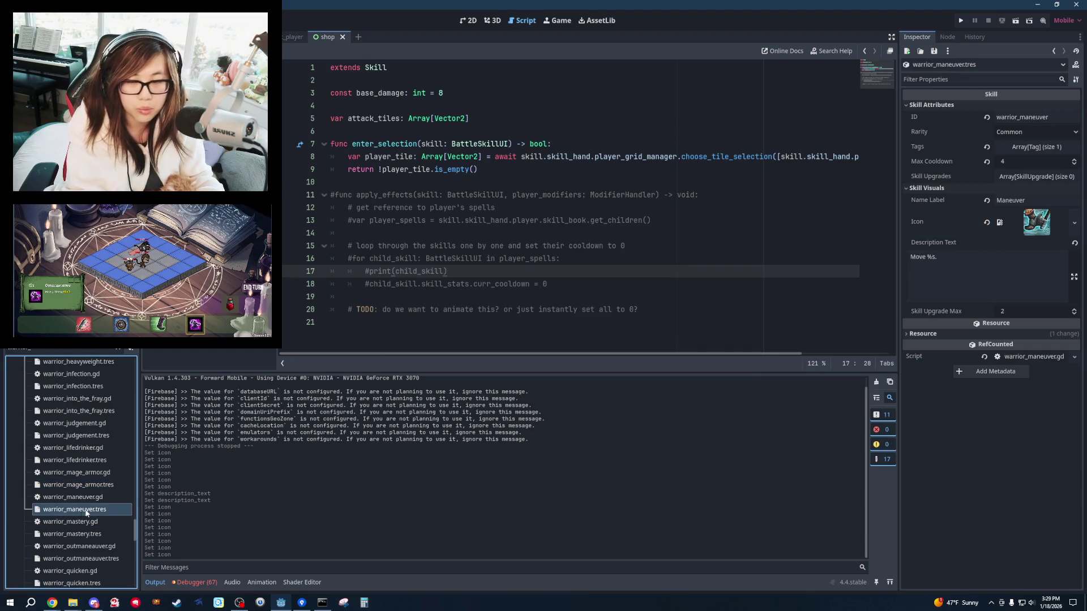
{"action": "key", "text": "Down"}
{"action": "key", "text": "Down"}
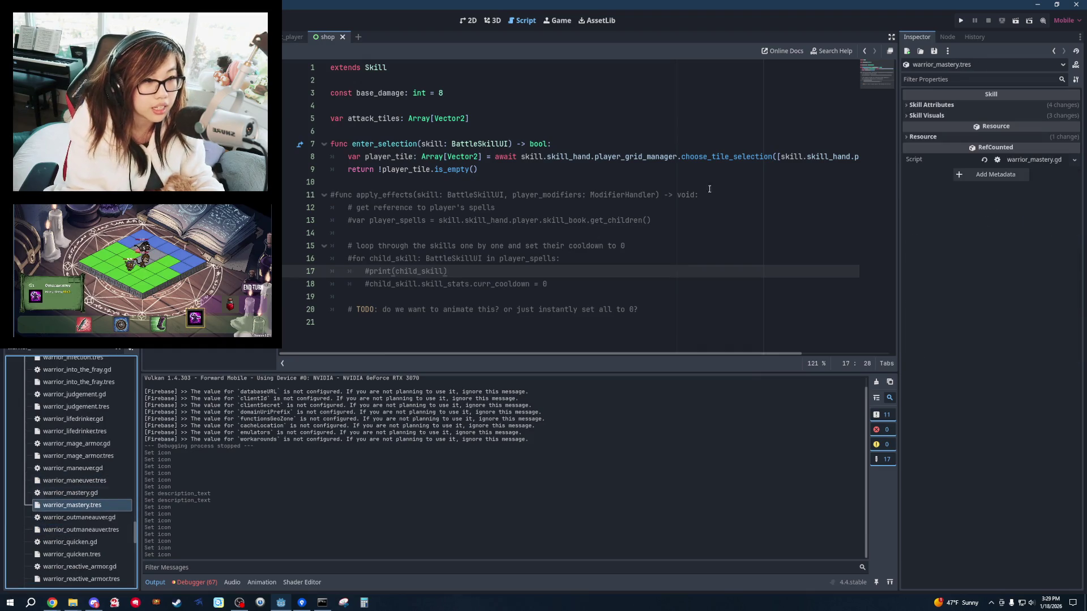
{"action": "left_click", "coordinate": [942, 107]}
{"action": "left_click", "coordinate": [941, 107]}
{"action": "left_click", "coordinate": [708, 283]}
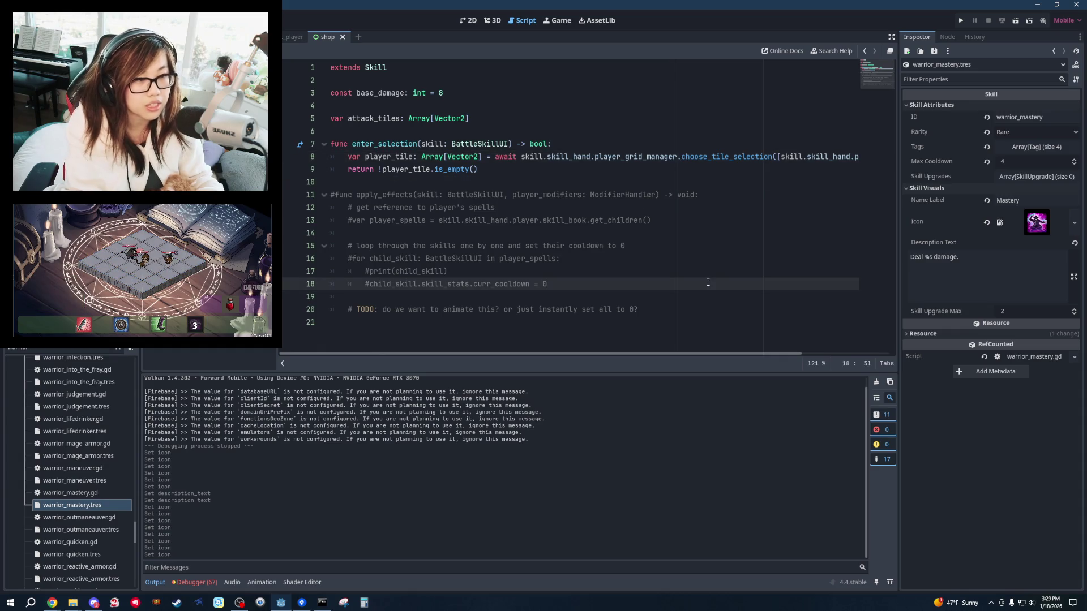
{"action": "left_click", "coordinate": [1041, 147]}
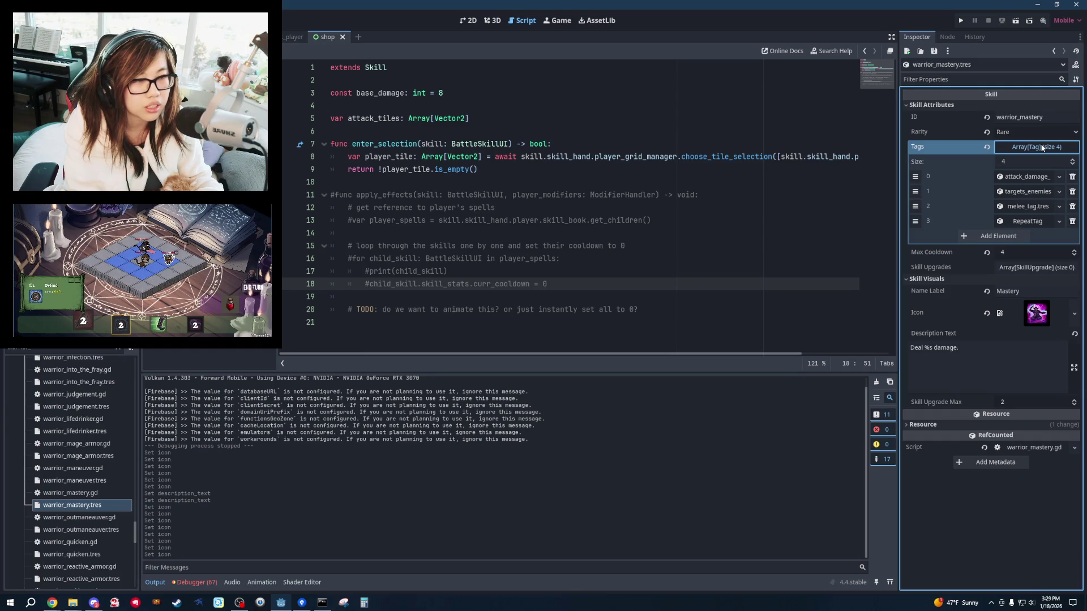
{"action": "left_click", "coordinate": [1042, 147]}
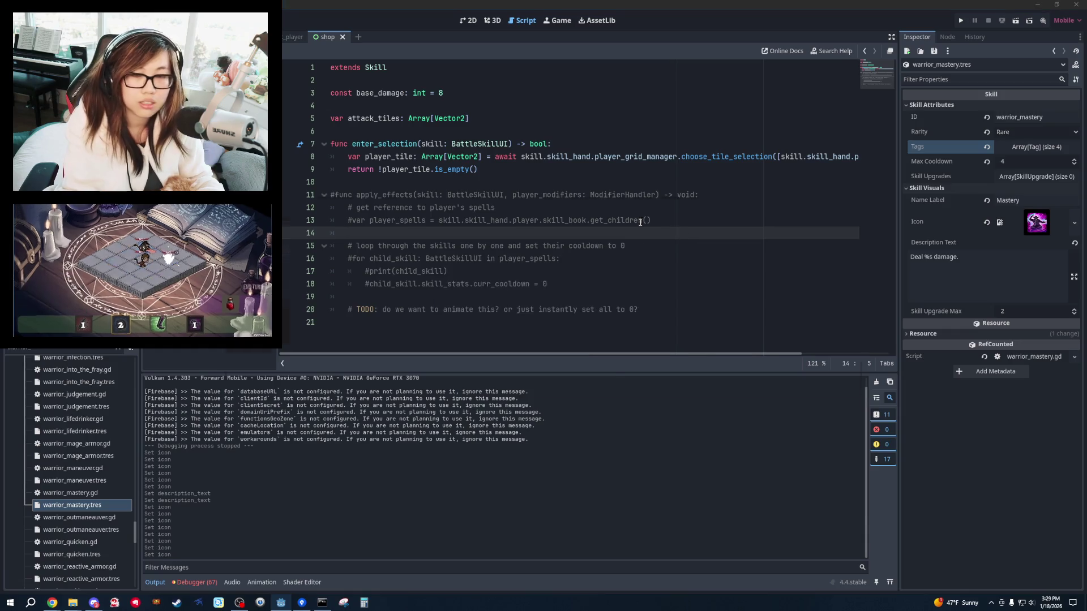
{"action": "key", "text": "alt+Tab"}
{"action": "left_click", "coordinate": [575, 258]}
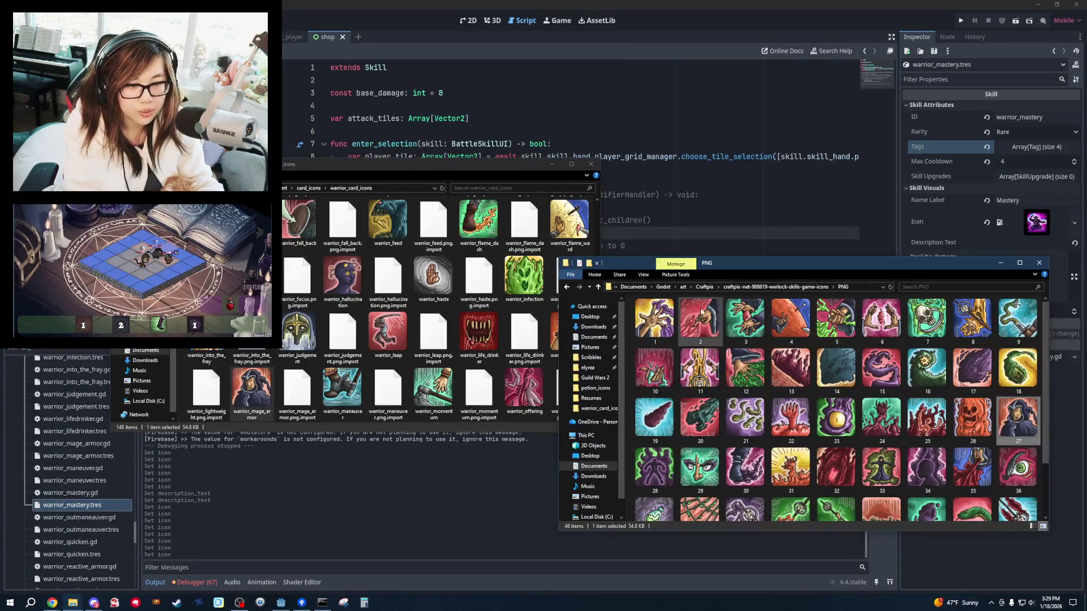
Paste paladin pack icon 25 into warrior_card_icons, bringing it to 149 items.
{"action": "left_click", "coordinate": [567, 287]}
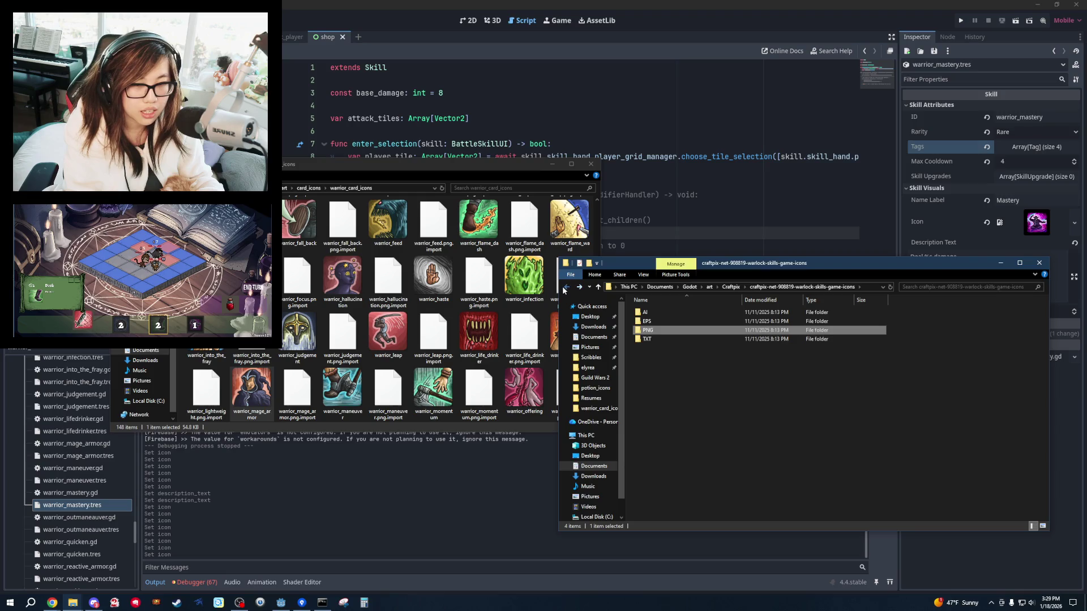
{"action": "left_click", "coordinate": [567, 287]}
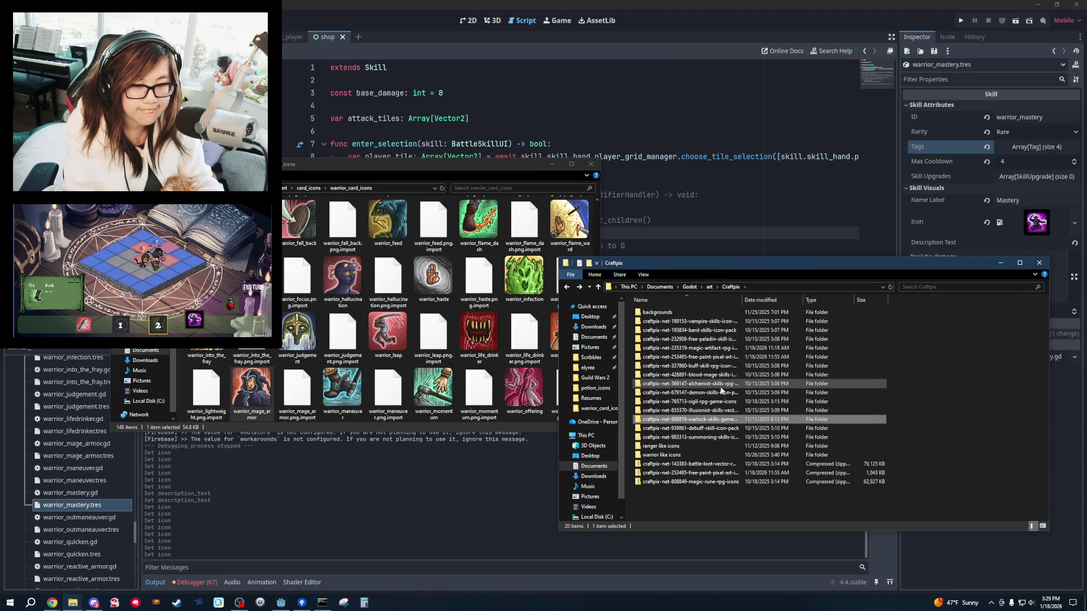
{"action": "double_click", "coordinate": [715, 340]}
{"action": "double_click", "coordinate": [715, 334]}
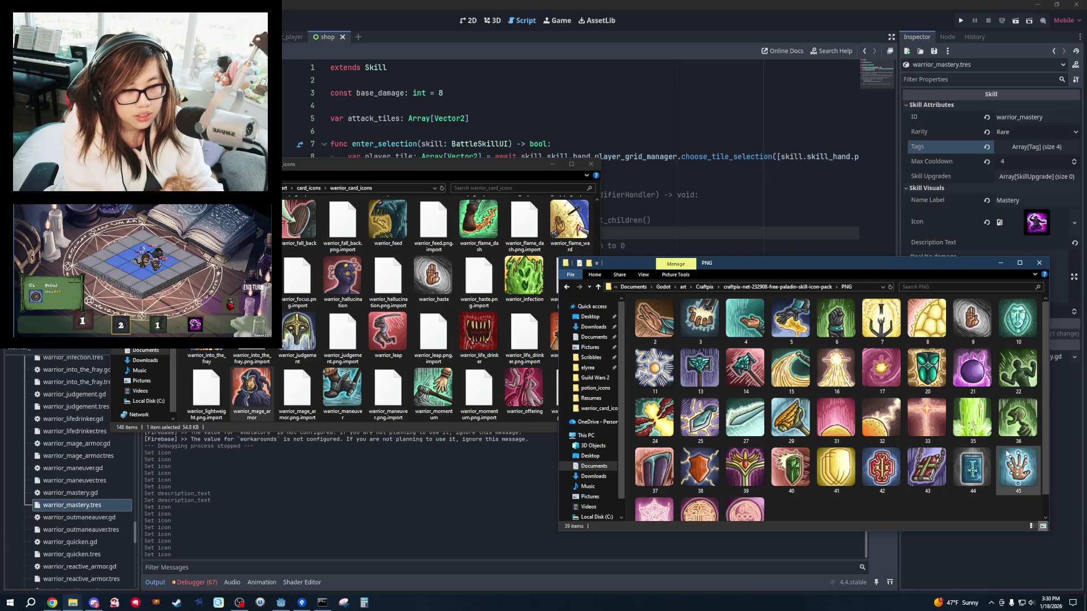
{"action": "scroll", "coordinate": [1001, 451], "scroll_direction": "down", "scroll_amount": 1}
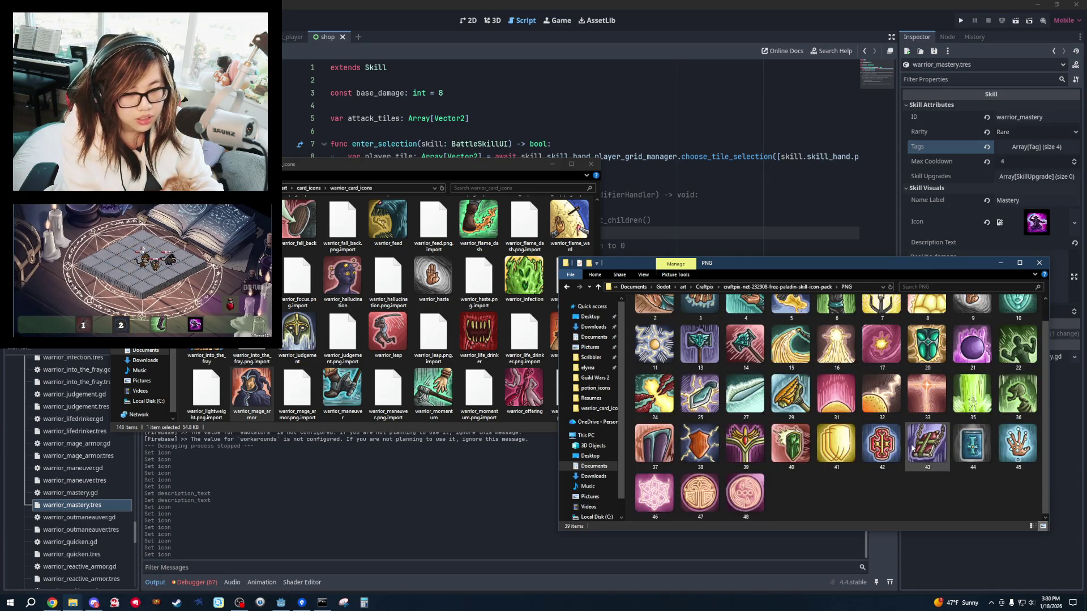
{"action": "left_click", "coordinate": [700, 394]}
{"action": "left_click", "coordinate": [430, 170]}
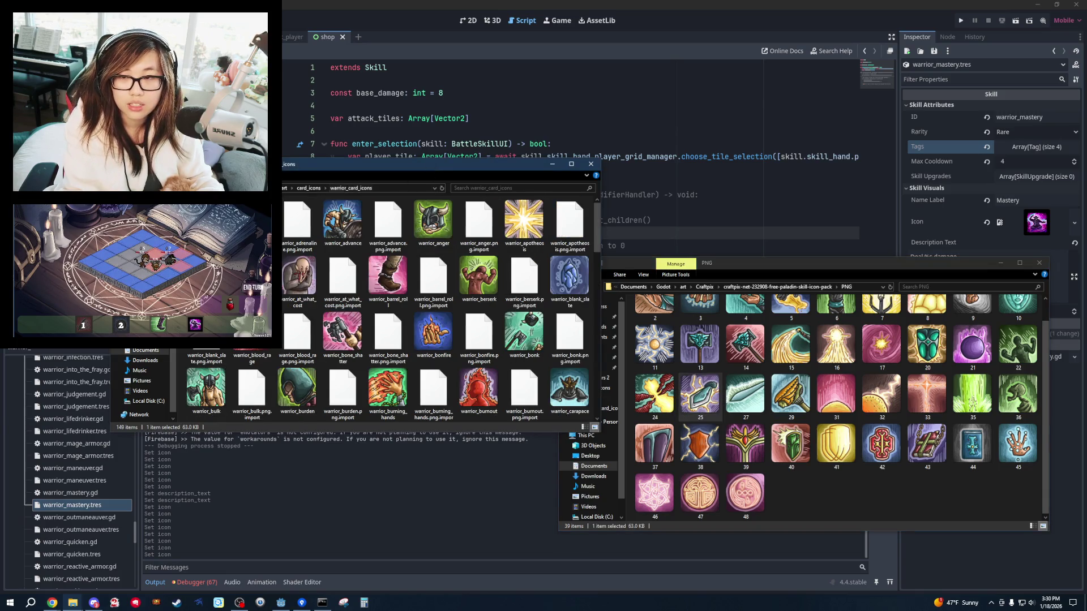
{"action": "key", "text": "ctrl+v"}
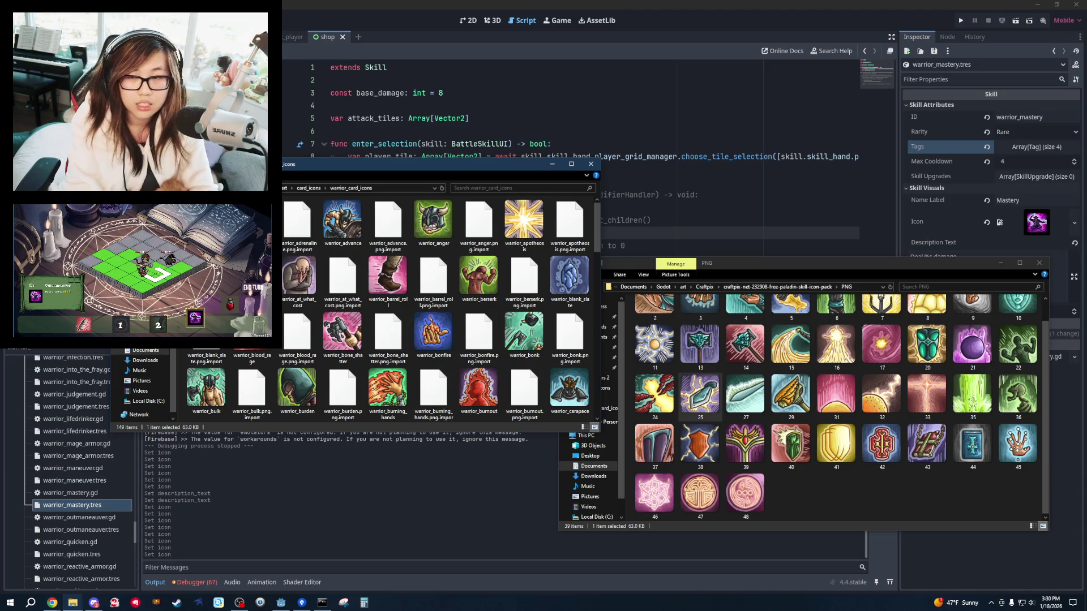
Load warrior_mastery.png from res://art/card_icons/warrior_card_icons as the Mastery skill's Icon.
{"action": "left_click", "coordinate": [1024, 217]}
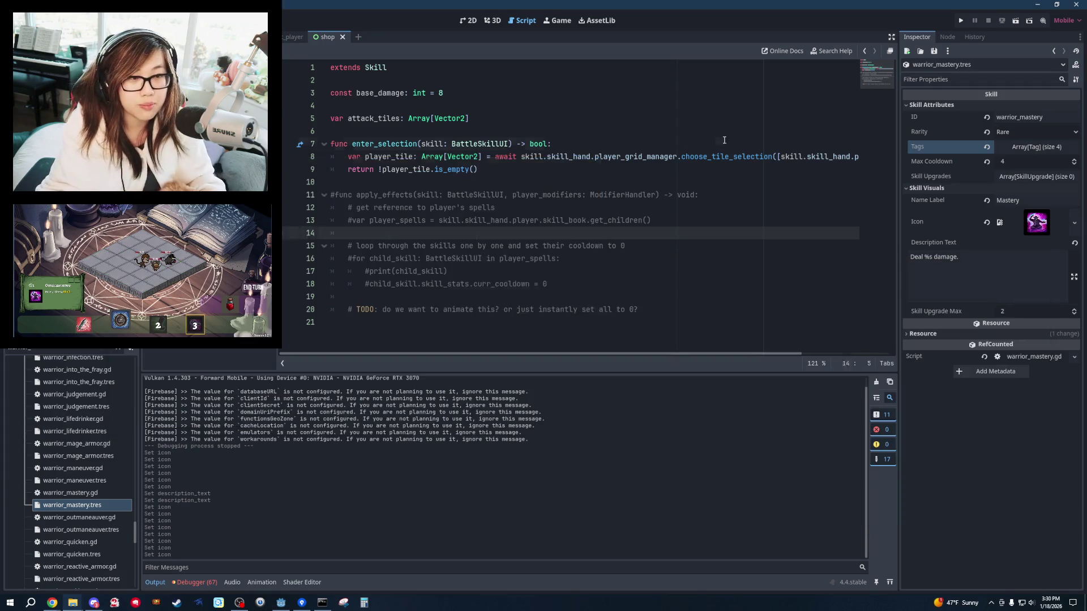
{"action": "left_click", "coordinate": [1075, 226]}
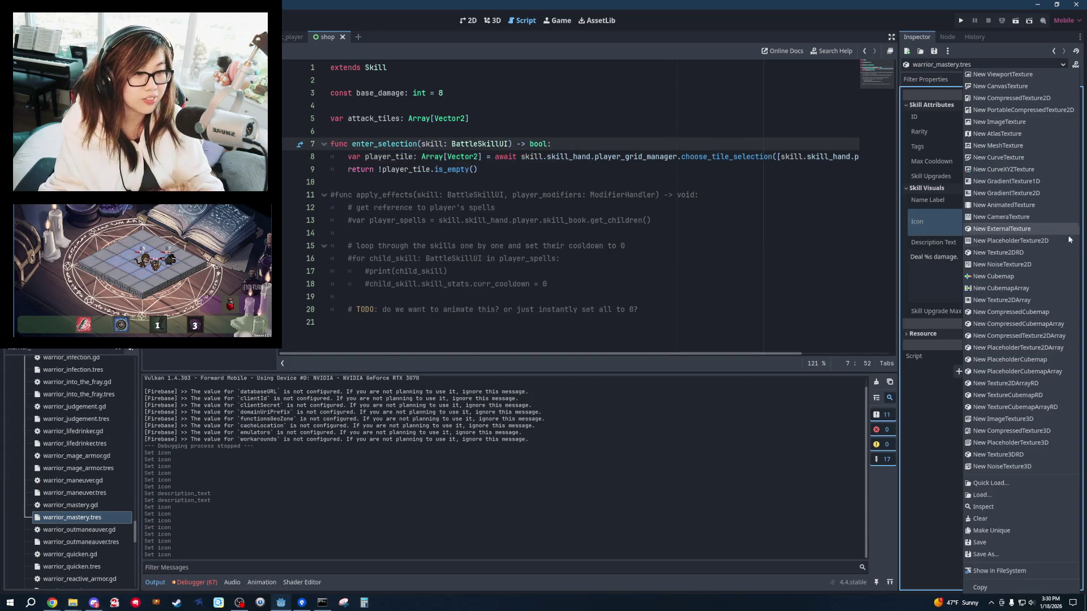
{"action": "left_click", "coordinate": [996, 496]}
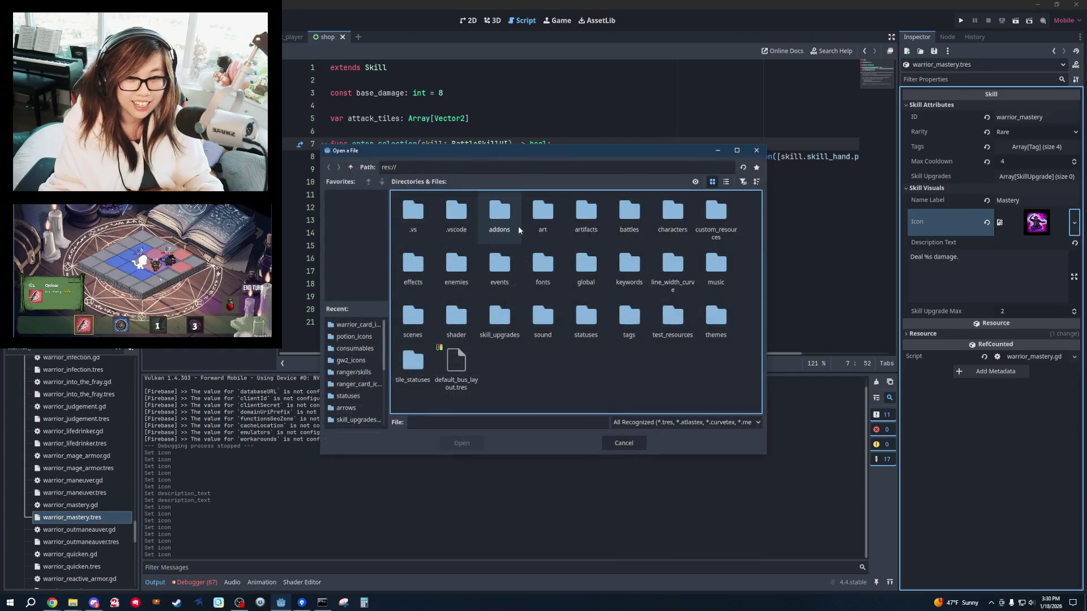
{"action": "double_click", "coordinate": [542, 215]}
{"action": "double_click", "coordinate": [542, 215]}
{"action": "double_click", "coordinate": [589, 215]}
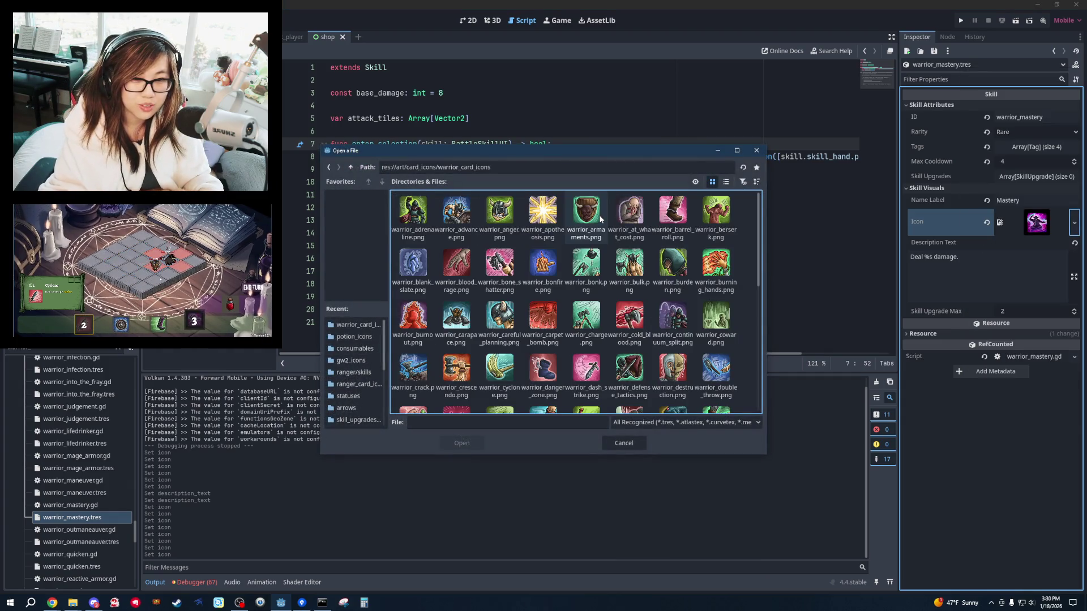
{"action": "scroll", "coordinate": [654, 316], "scroll_direction": "down", "scroll_amount": 2}
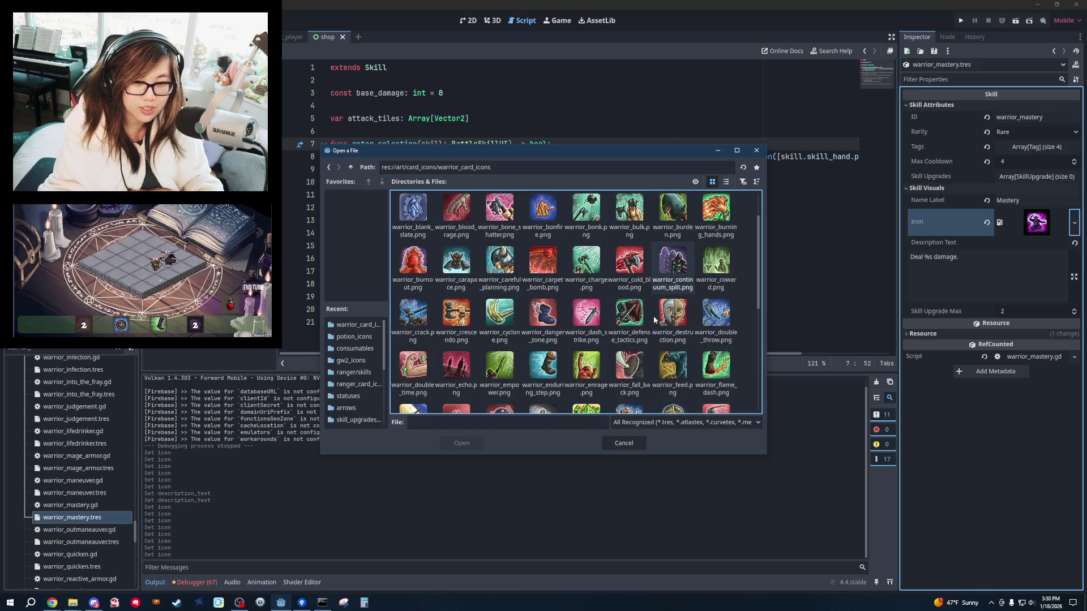
{"action": "scroll", "coordinate": [653, 316], "scroll_direction": "down", "scroll_amount": 2}
{"action": "scroll", "coordinate": [651, 328], "scroll_direction": "down", "scroll_amount": 2}
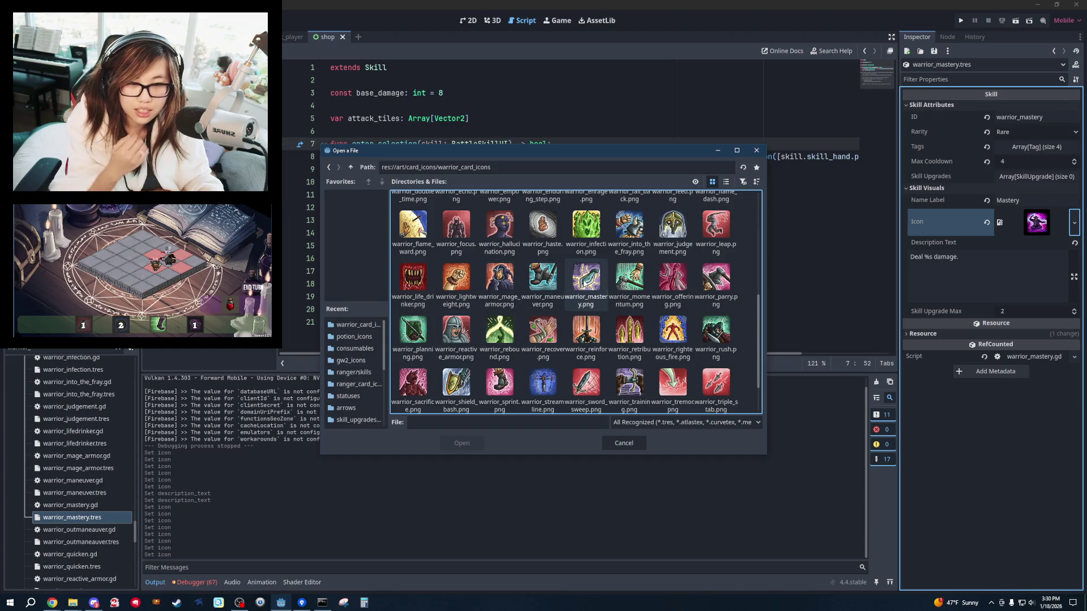
{"action": "double_click", "coordinate": [586, 280]}
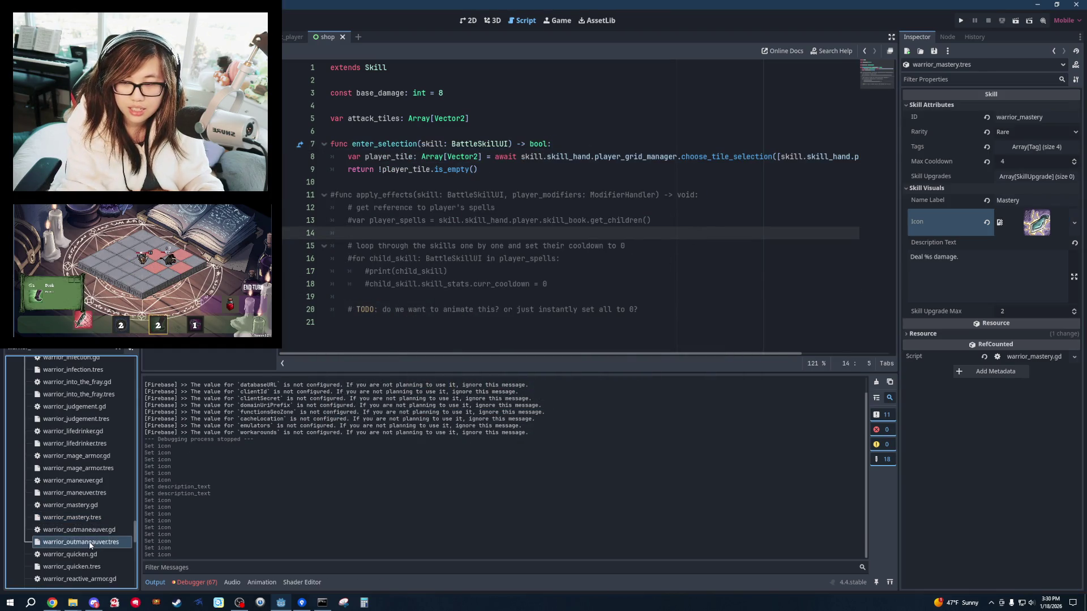
Open the warrior_outmaneauver.tres skill resource in the Inspector.
{"action": "scroll", "coordinate": [90, 545], "scroll_direction": "down", "scroll_amount": 2}
{"action": "double_click", "coordinate": [106, 485]}
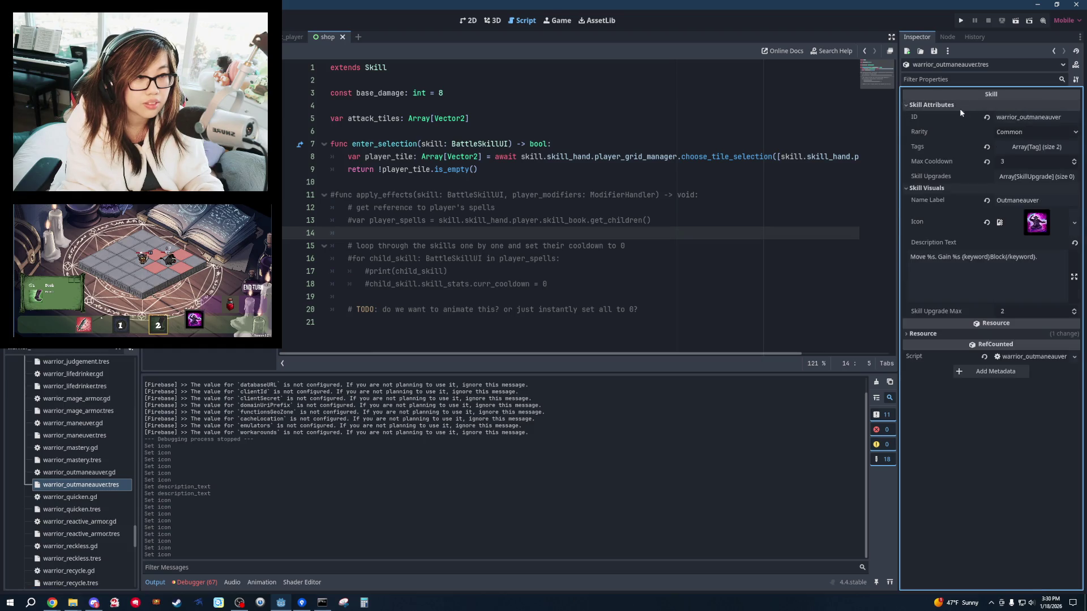
{"action": "left_click", "coordinate": [660, 209]}
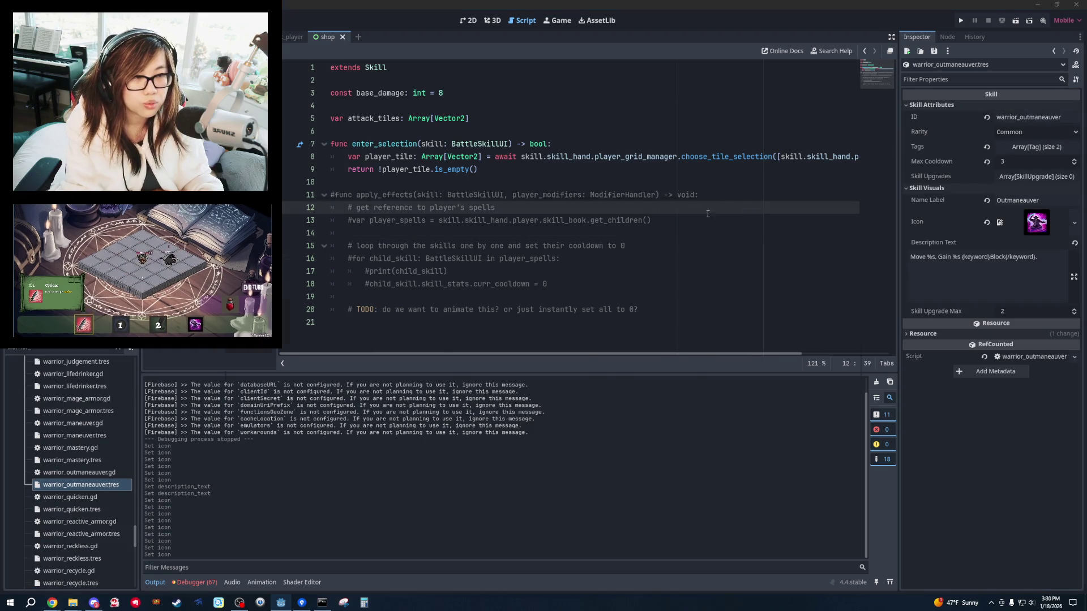
{"action": "key", "text": "alt+Tab"}
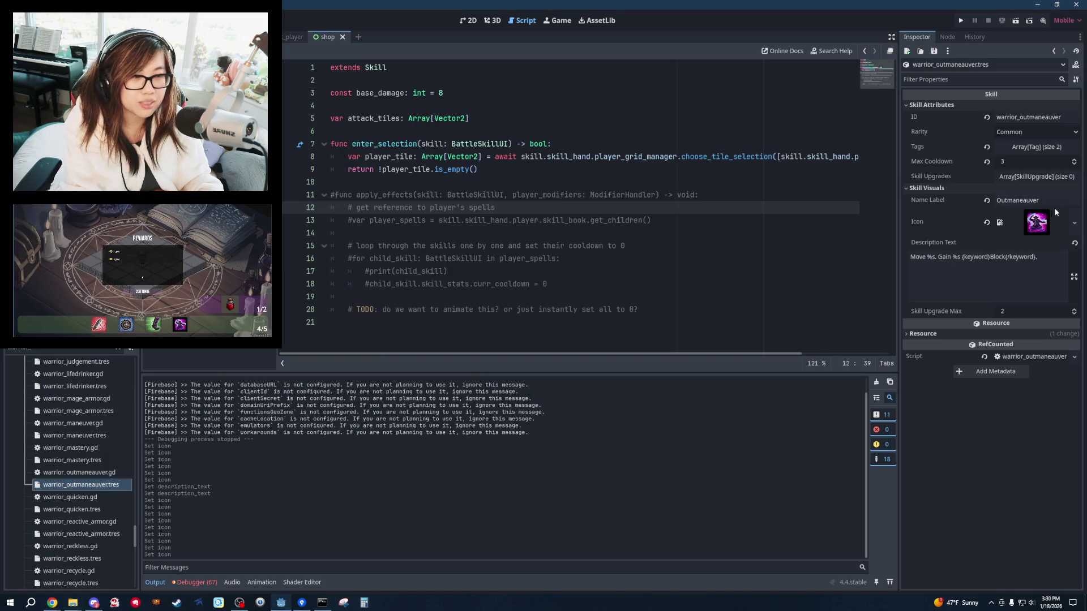
Replace the purple Outmaneuver icon with the green warrior_momentum.png from warrior_card_icons.
{"action": "left_click", "coordinate": [1074, 222]}
{"action": "left_click", "coordinate": [994, 499]}
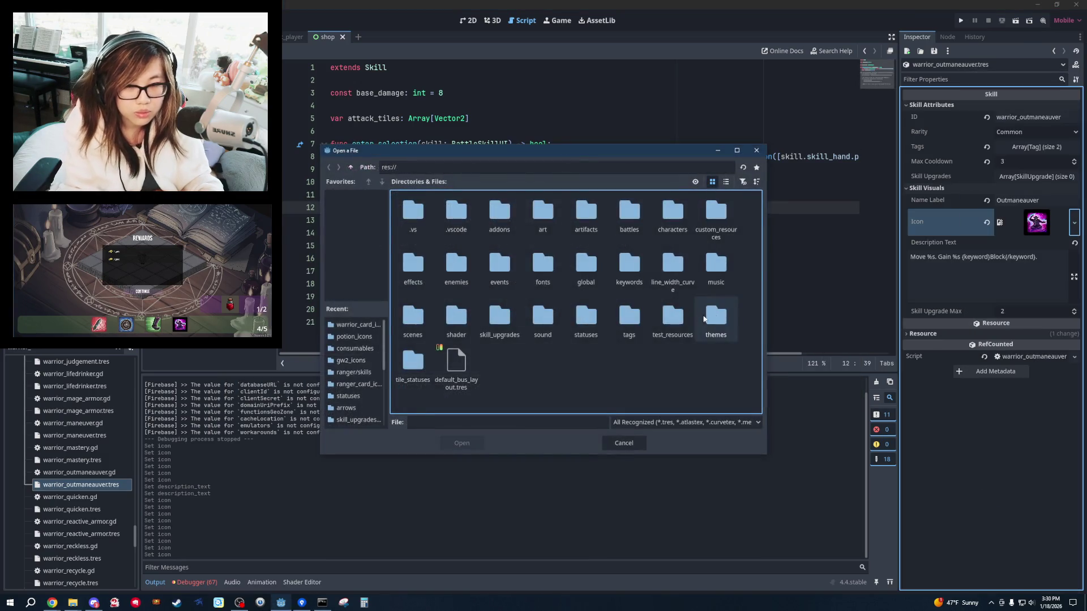
{"action": "double_click", "coordinate": [543, 213]}
{"action": "double_click", "coordinate": [580, 221]}
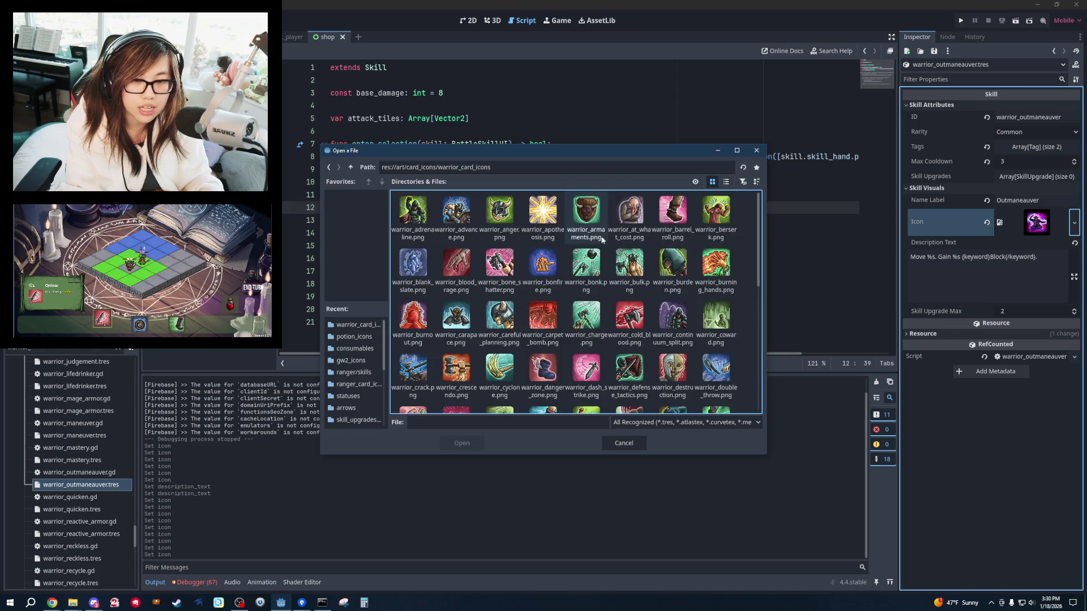
{"action": "scroll", "coordinate": [689, 375], "scroll_direction": "down", "scroll_amount": 3}
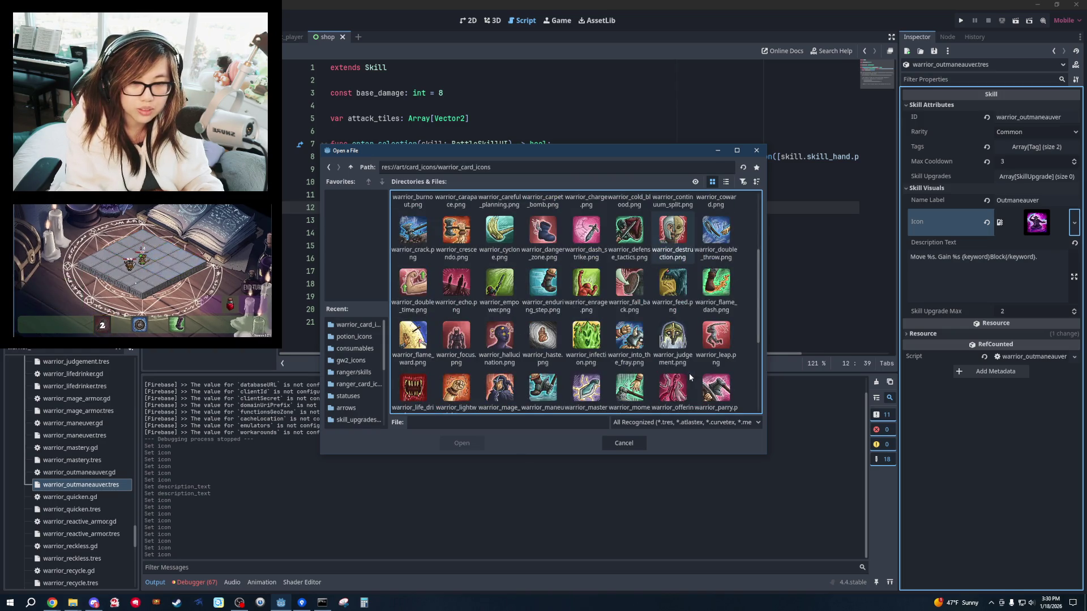
{"action": "scroll", "coordinate": [689, 375], "scroll_direction": "down", "scroll_amount": 2}
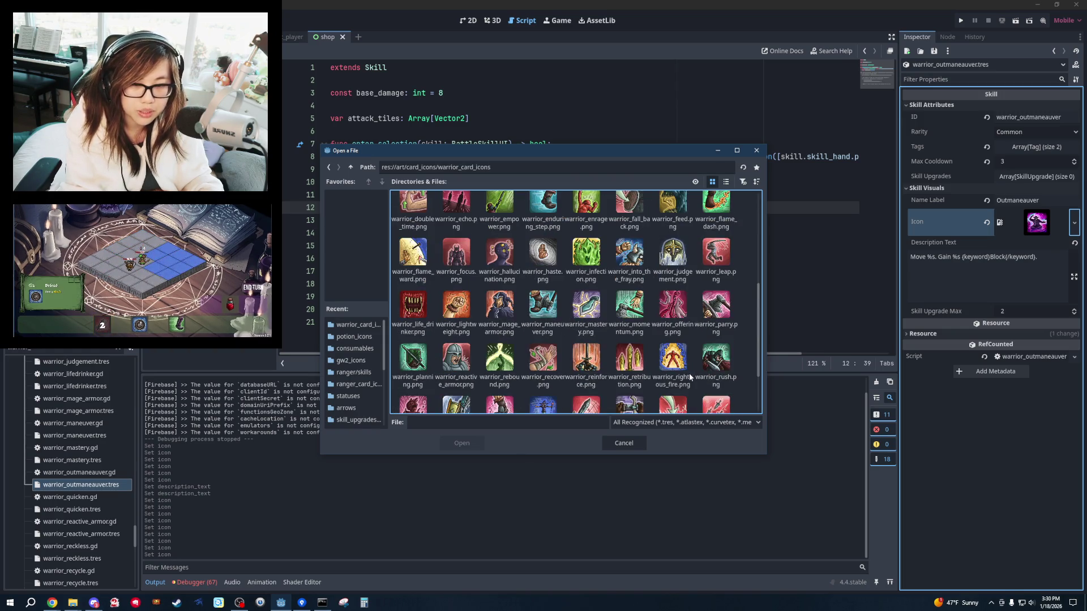
{"action": "left_click", "coordinate": [617, 311]}
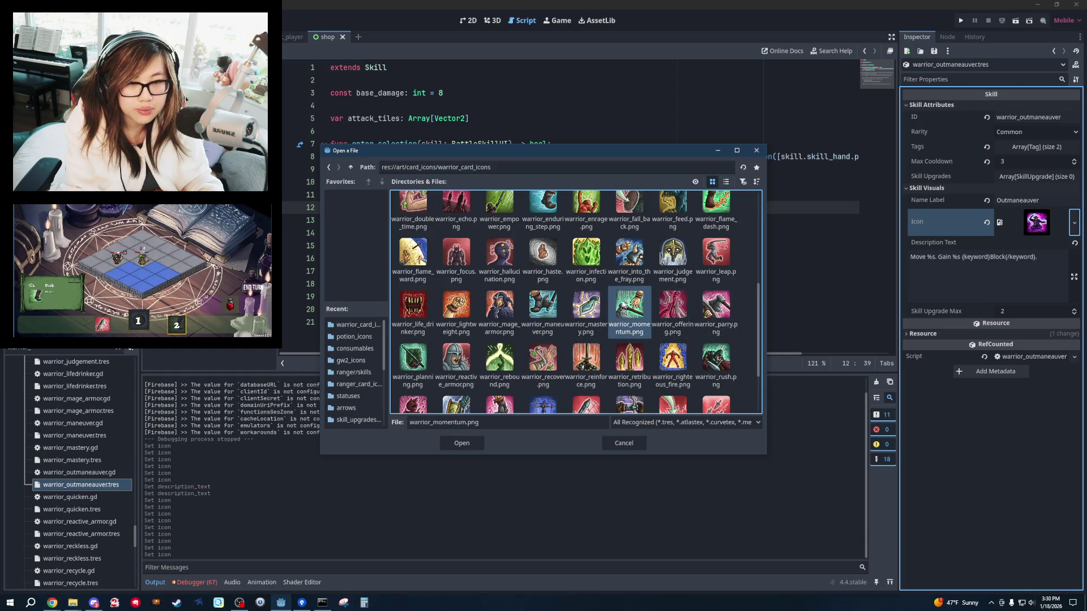
{"action": "double_click", "coordinate": [414, 362]}
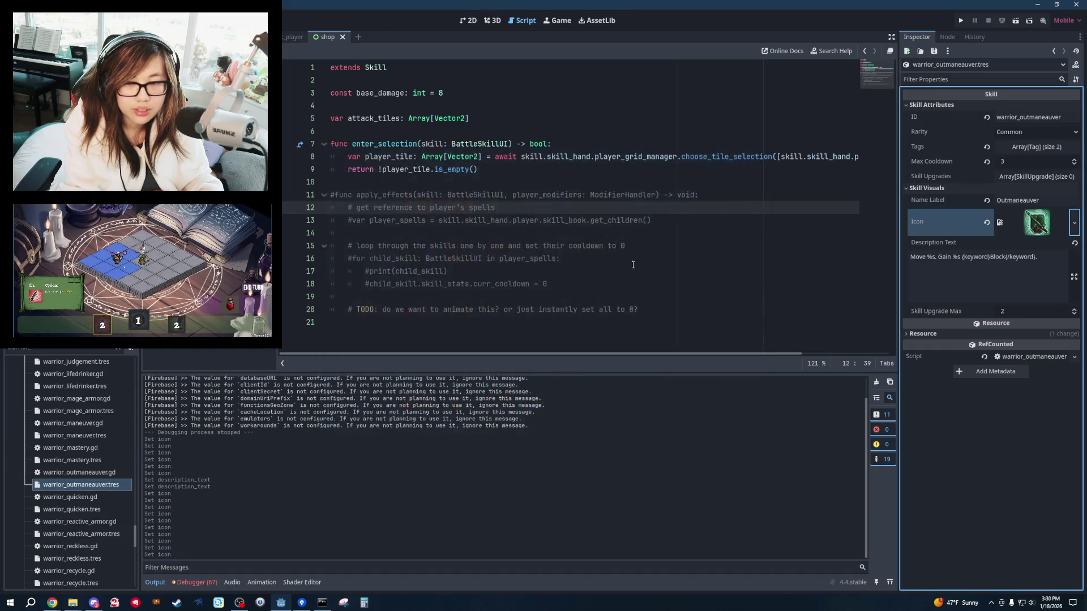
Save the change with Ctrl+S and open the warrior_quicken skill resource.
{"action": "left_click", "coordinate": [563, 258]}
{"action": "key", "text": "ctrl+s"}
{"action": "left_click", "coordinate": [78, 511]}
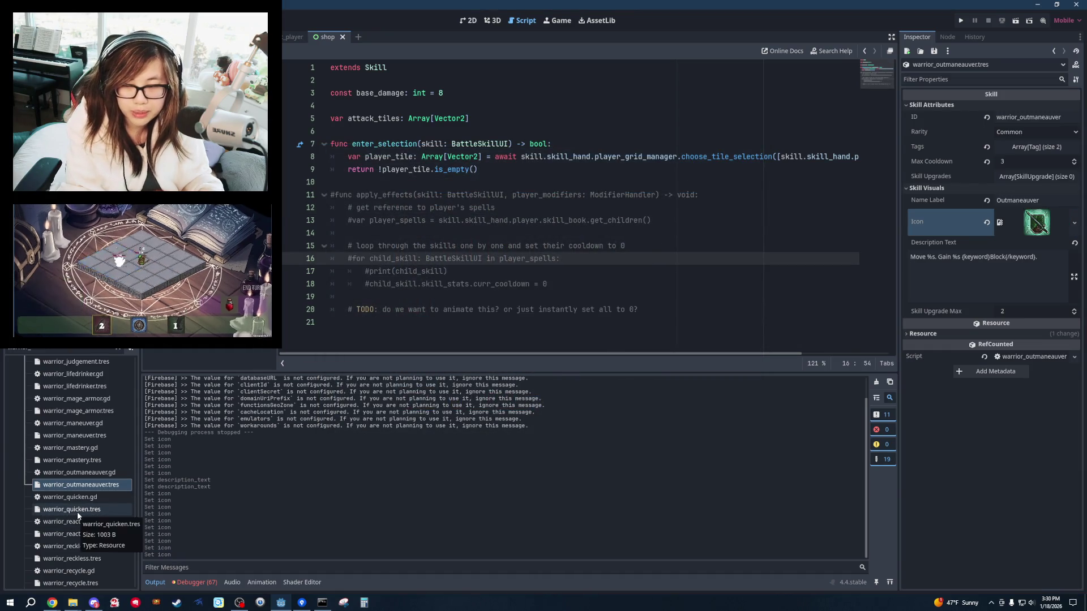
Expand the Quicken skill's sections and browse its Icon to res://art/card_icons/warrior_card_icons.
{"action": "left_click", "coordinate": [962, 118]}
{"action": "left_click", "coordinate": [962, 103]}
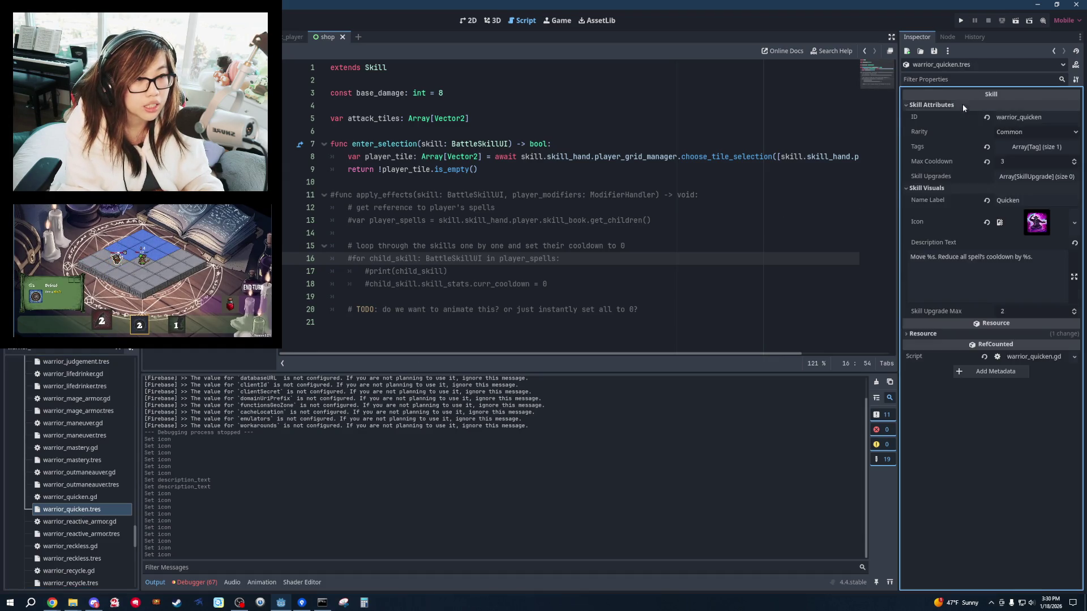
{"action": "left_click", "coordinate": [788, 203]}
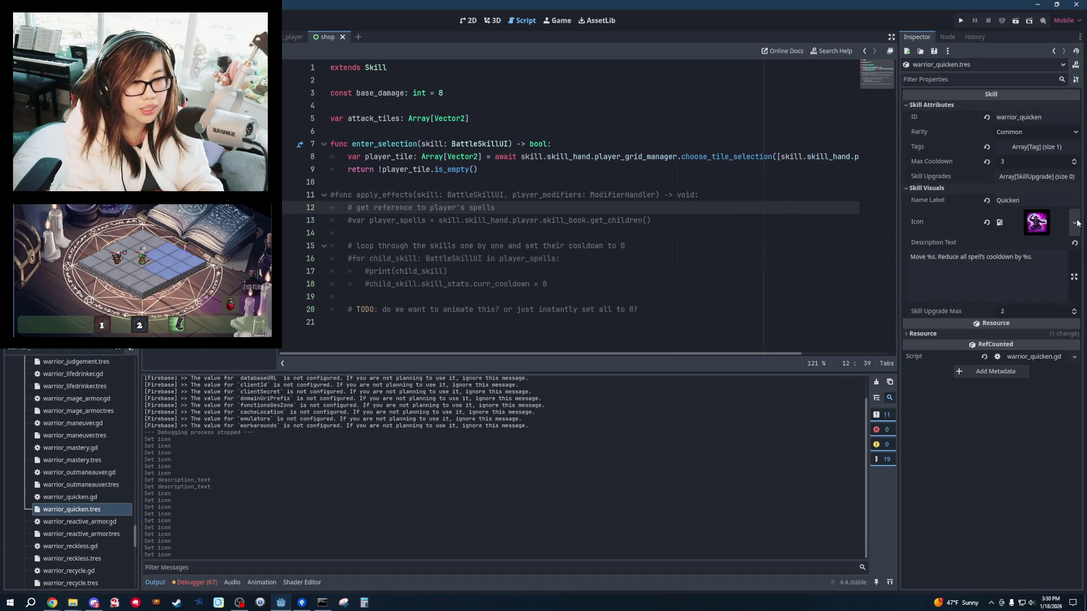
{"action": "left_click", "coordinate": [1074, 222]}
{"action": "left_click", "coordinate": [1004, 497]}
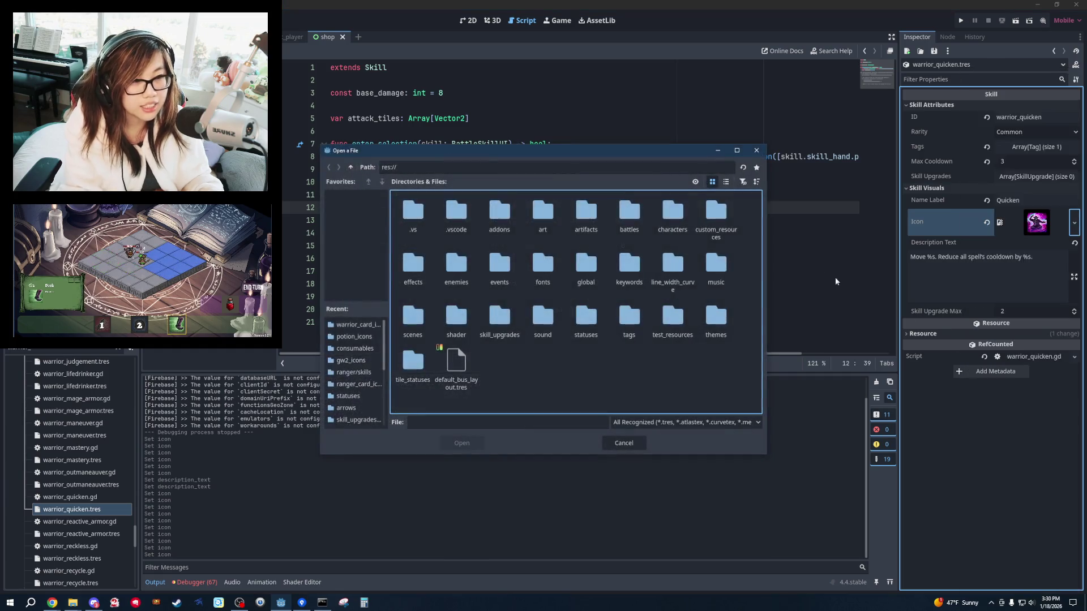
{"action": "double_click", "coordinate": [549, 218]}
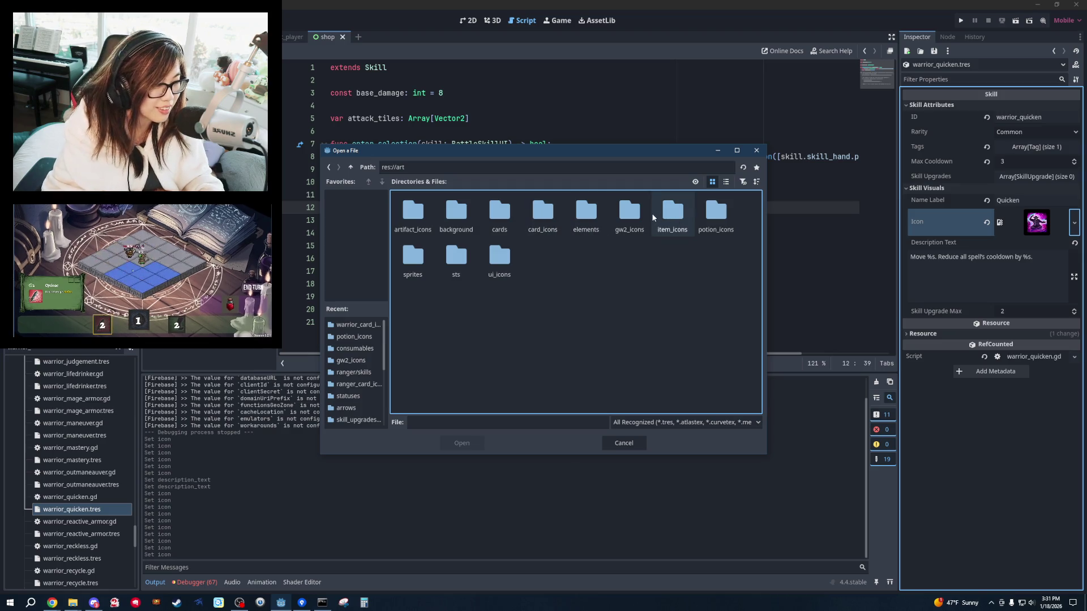
{"action": "left_click", "coordinate": [527, 218]}
{"action": "double_click", "coordinate": [527, 218]}
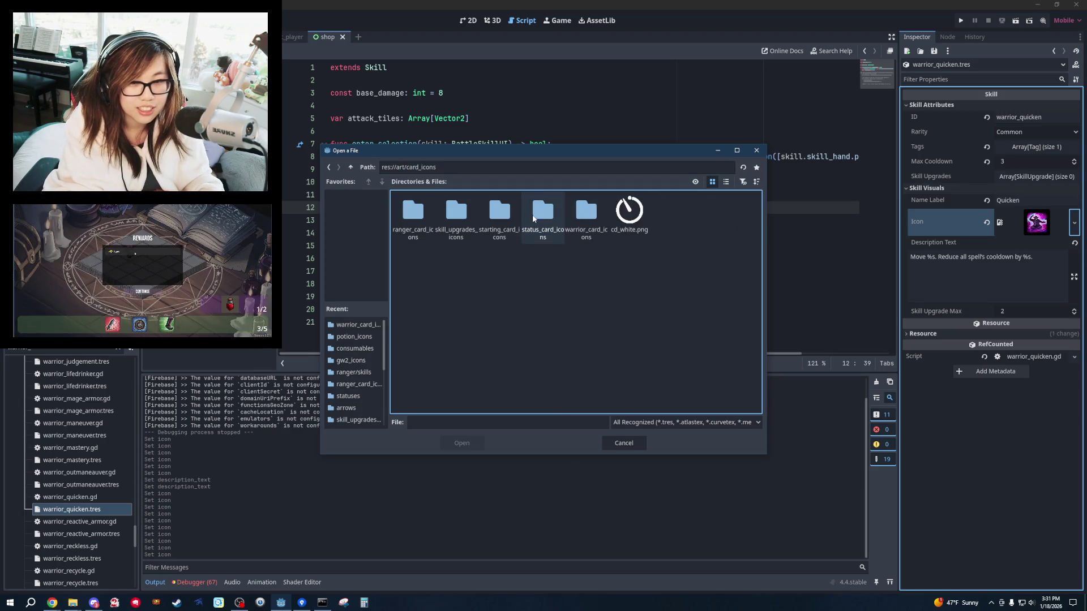
{"action": "double_click", "coordinate": [566, 218]}
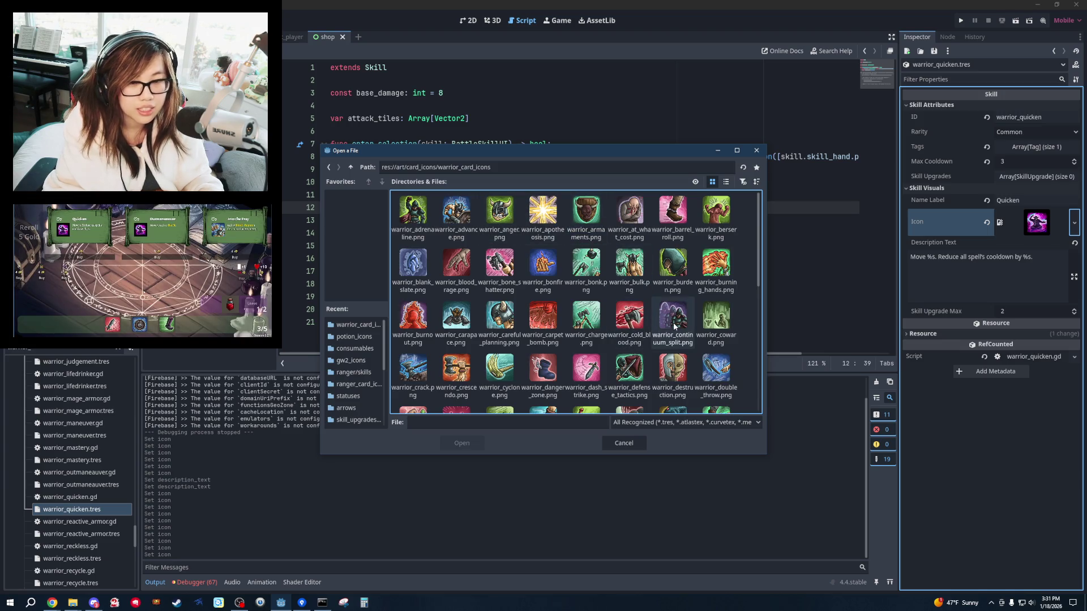
Assign the green warrior_rebound.png as the Quicken icon, then open warrior_reactive_armor.tres.
{"action": "scroll", "coordinate": [673, 326], "scroll_direction": "down", "scroll_amount": 10}
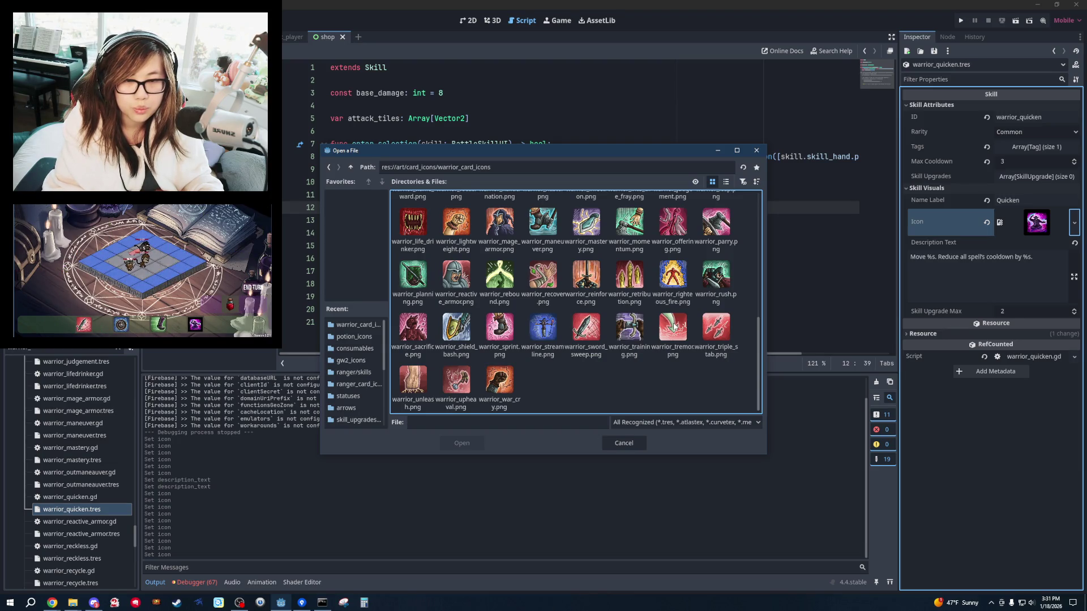
{"action": "double_click", "coordinate": [500, 274]}
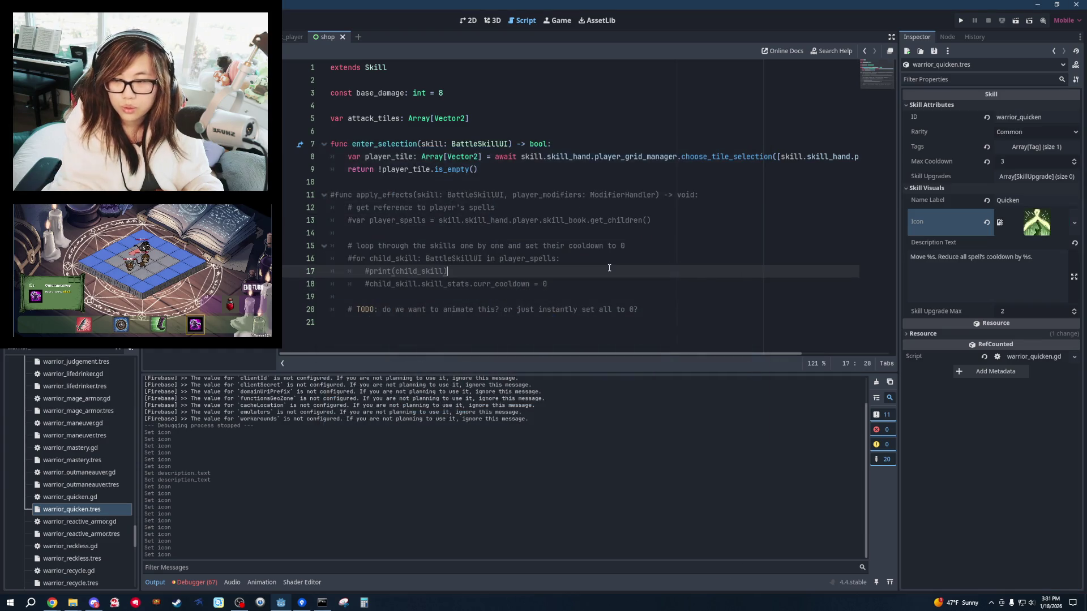
{"action": "left_click", "coordinate": [98, 534]}
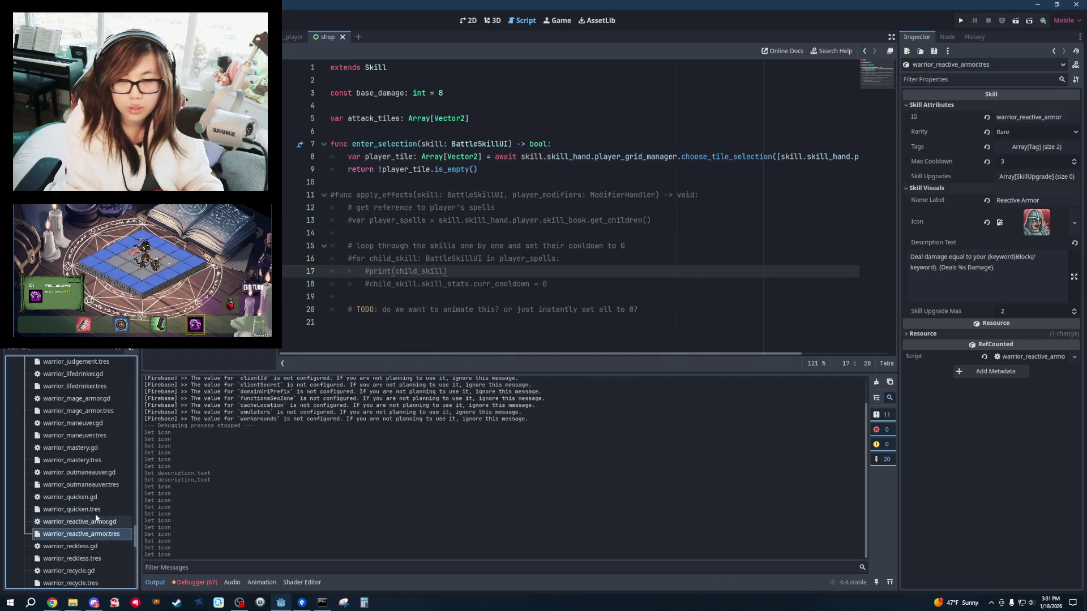
Open warrior_reckless.tres and expand its Skill Attributes and Skill Visuals sections.
{"action": "scroll", "coordinate": [97, 512], "scroll_direction": "down", "scroll_amount": 3}
{"action": "left_click", "coordinate": [79, 473]}
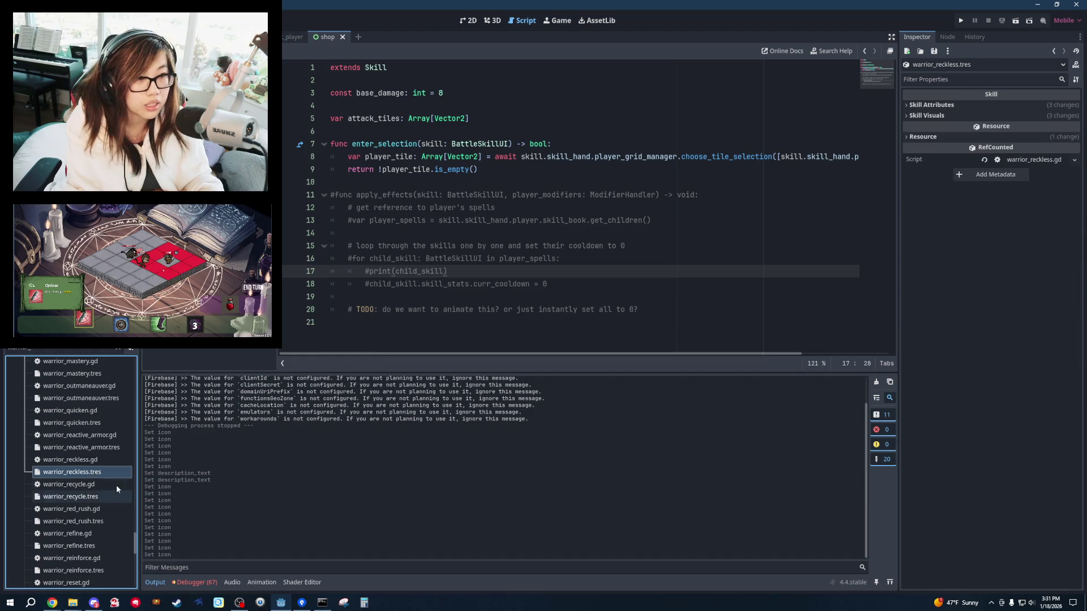
{"action": "left_click", "coordinate": [931, 105]}
{"action": "left_click", "coordinate": [927, 188]}
{"action": "left_click", "coordinate": [509, 169]}
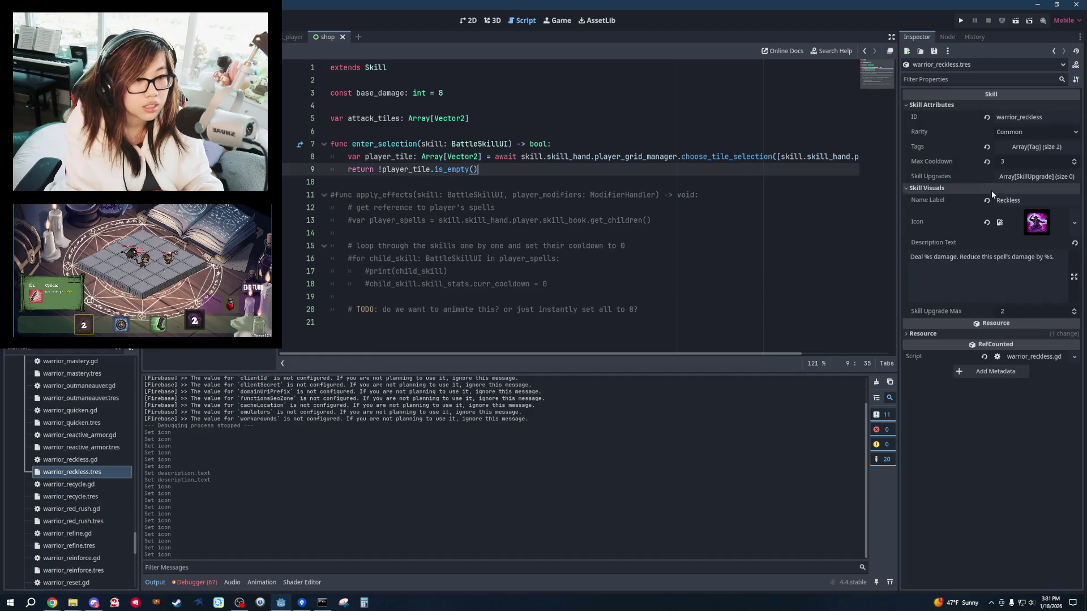
Load the green warrior_charge.png as the Reckless icon, then select warrior_recycle.tres.
{"action": "left_click", "coordinate": [1074, 223]}
{"action": "left_click", "coordinate": [971, 497]}
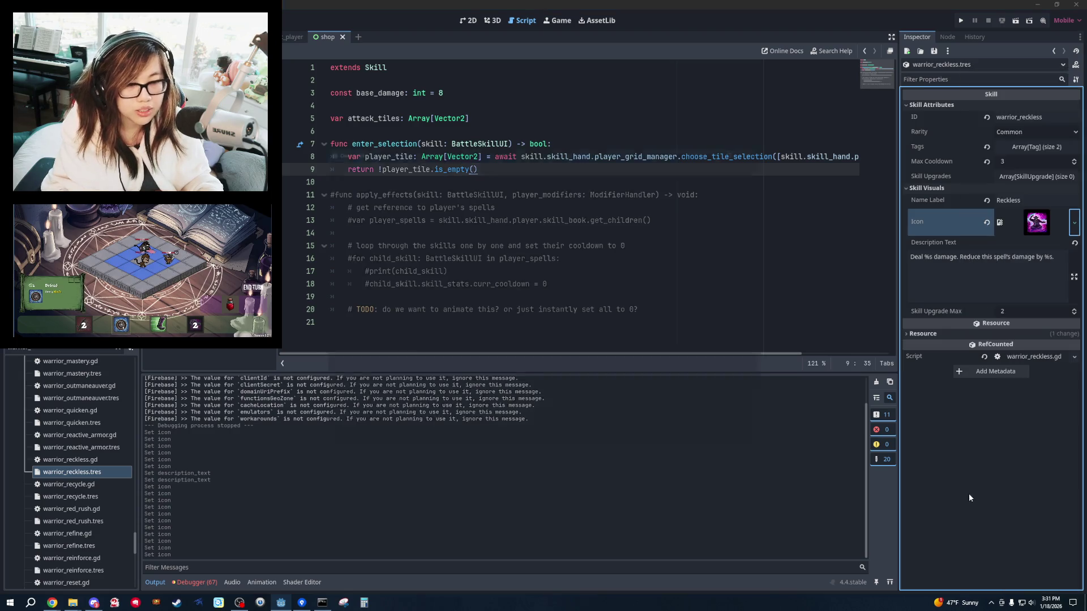
{"action": "double_click", "coordinate": [522, 215]}
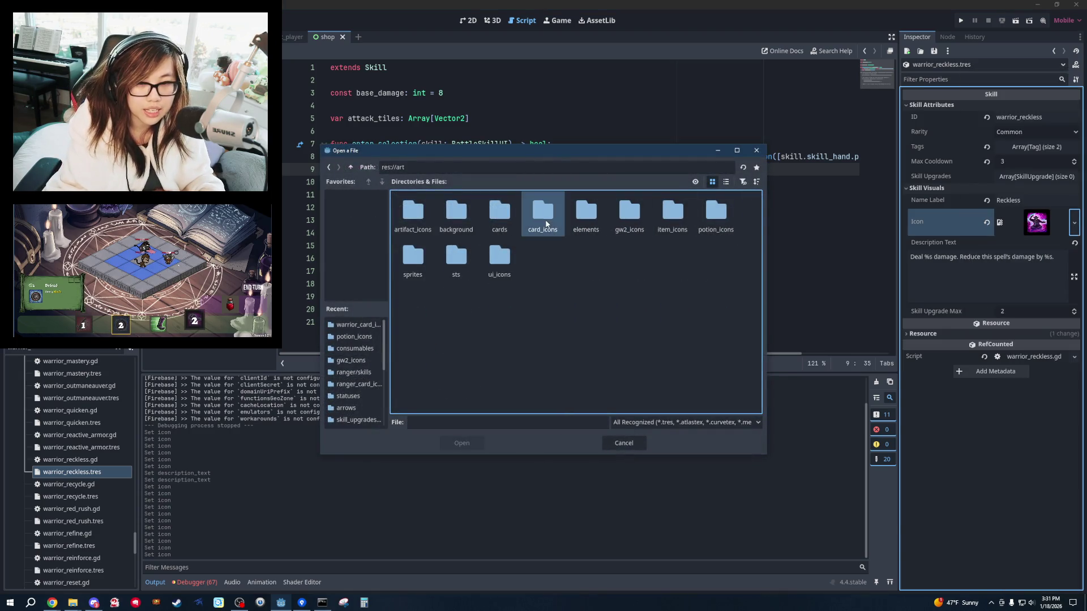
{"action": "double_click", "coordinate": [546, 224]}
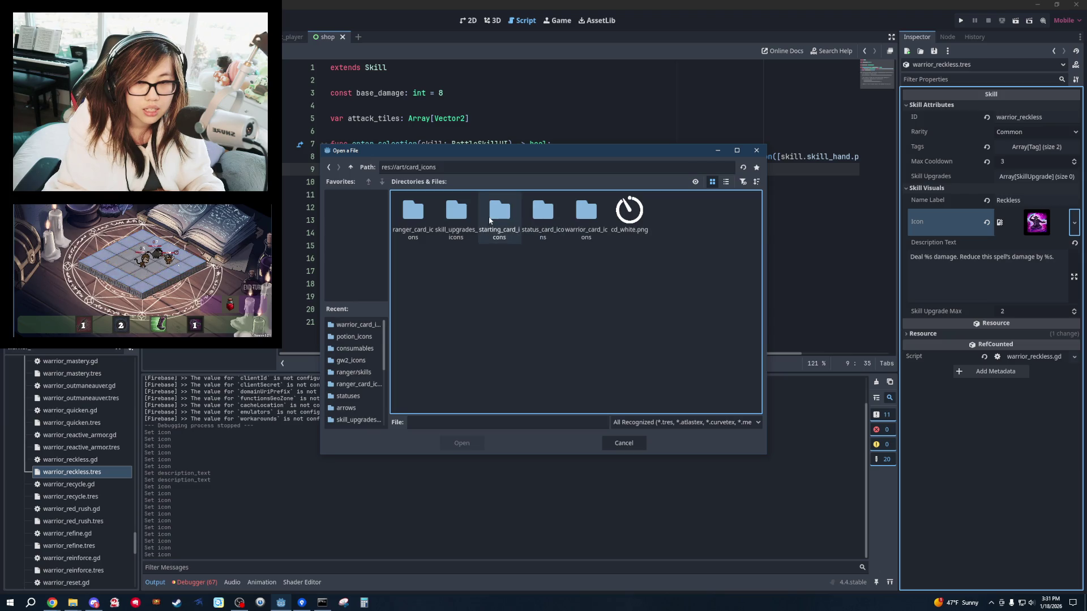
{"action": "double_click", "coordinate": [589, 215]}
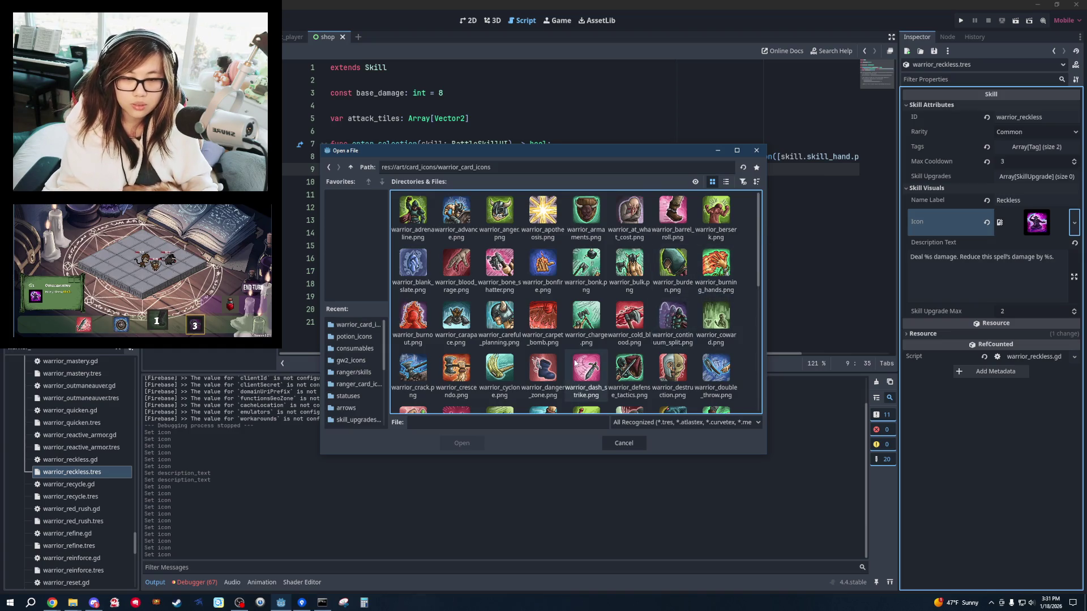
{"action": "scroll", "coordinate": [725, 351], "scroll_direction": "down", "scroll_amount": 3}
{"action": "scroll", "coordinate": [731, 380], "scroll_direction": "down", "scroll_amount": 3}
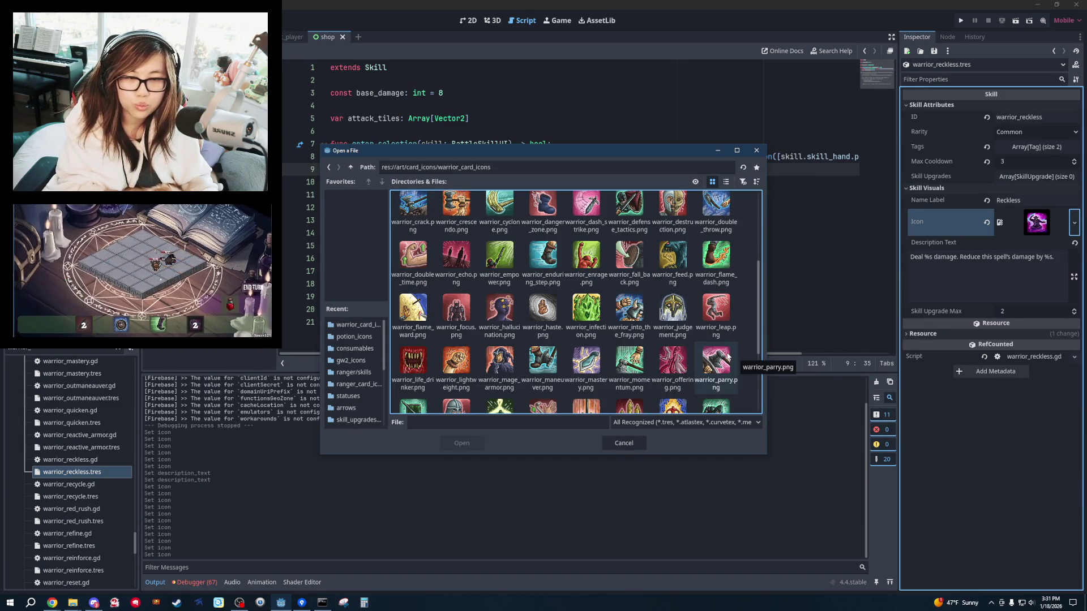
{"action": "scroll", "coordinate": [728, 355], "scroll_direction": "up", "scroll_amount": 1}
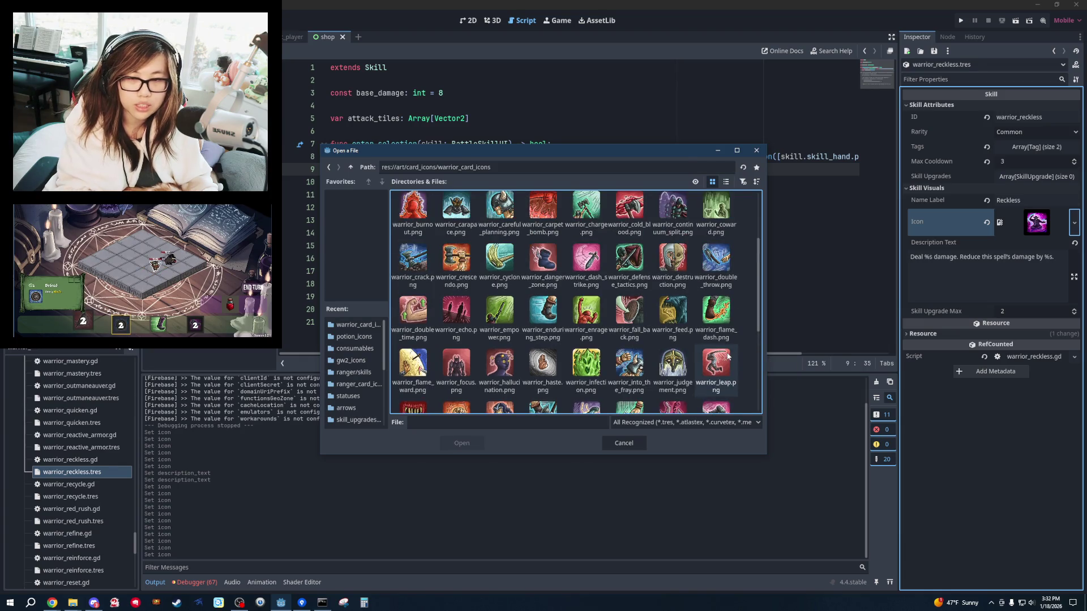
{"action": "scroll", "coordinate": [729, 356], "scroll_direction": "up", "scroll_amount": 2}
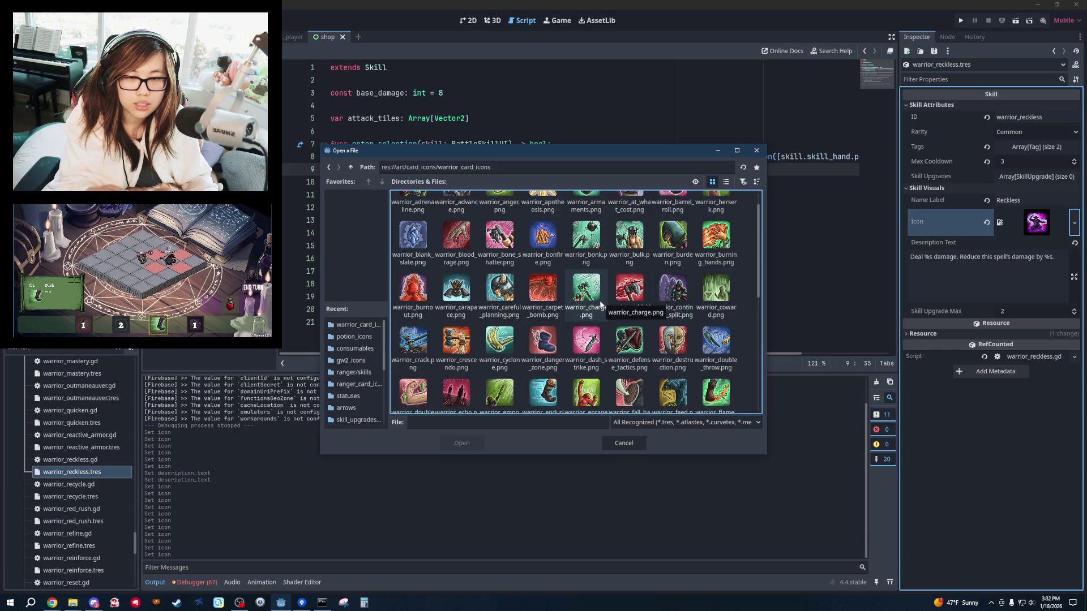
{"action": "double_click", "coordinate": [586, 289]}
{"action": "left_click", "coordinate": [689, 238]}
{"action": "left_click", "coordinate": [88, 500]}
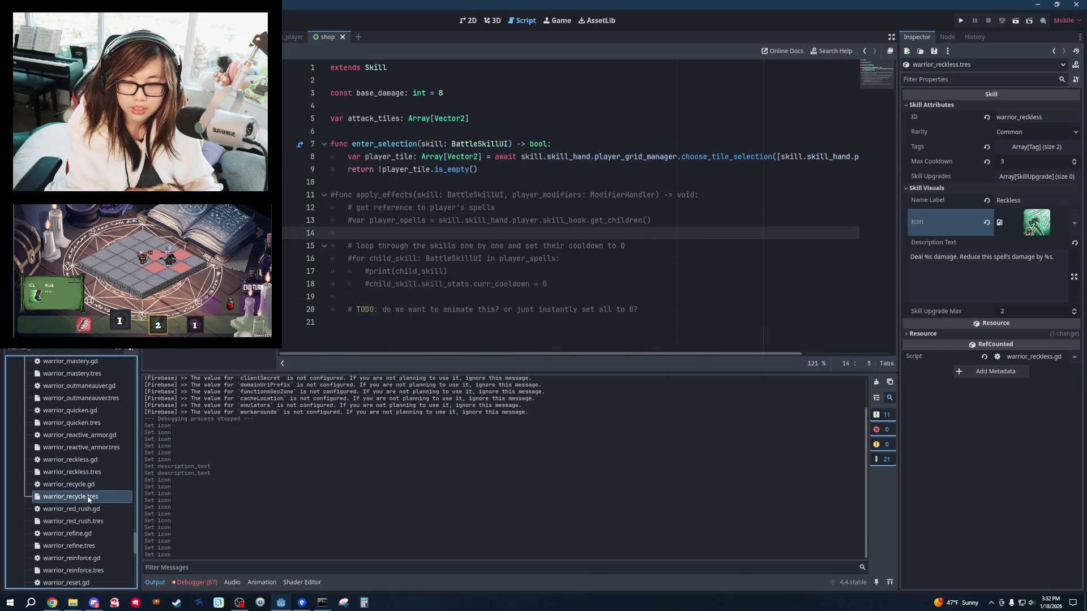
Expand the Recycle skill's Skill Visuals and Skill Attributes sections.
{"action": "left_click", "coordinate": [930, 116]}
{"action": "left_click", "coordinate": [944, 105]}
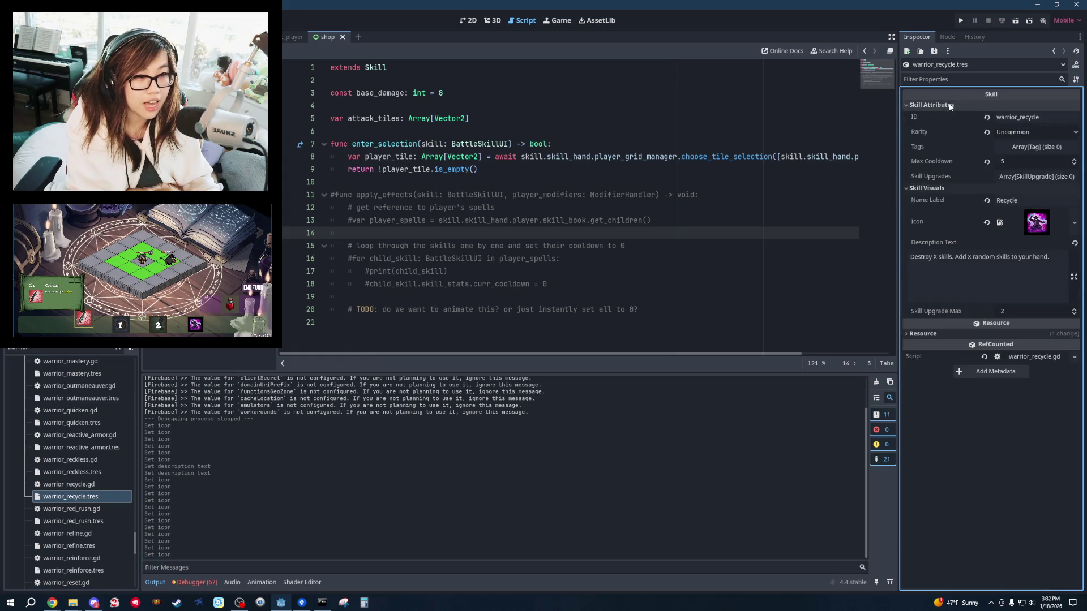
{"action": "left_click", "coordinate": [718, 208]}
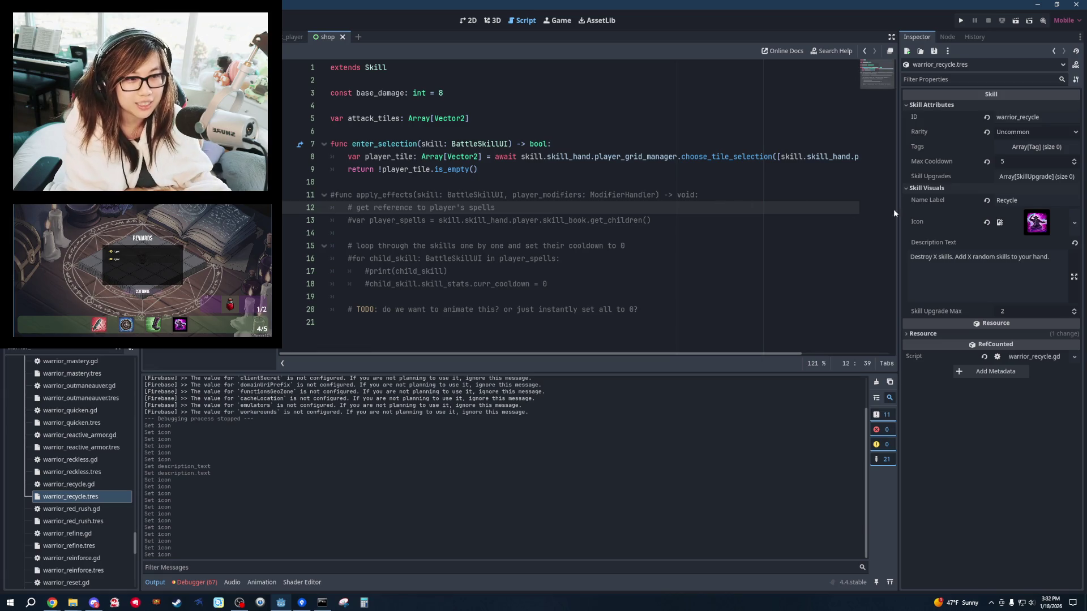
Load warrior_retribution.png from art/card_icons/warrior_card_icons as the Recycle skill's Icon.
{"action": "left_click", "coordinate": [1074, 223]}
{"action": "left_click", "coordinate": [1013, 505]}
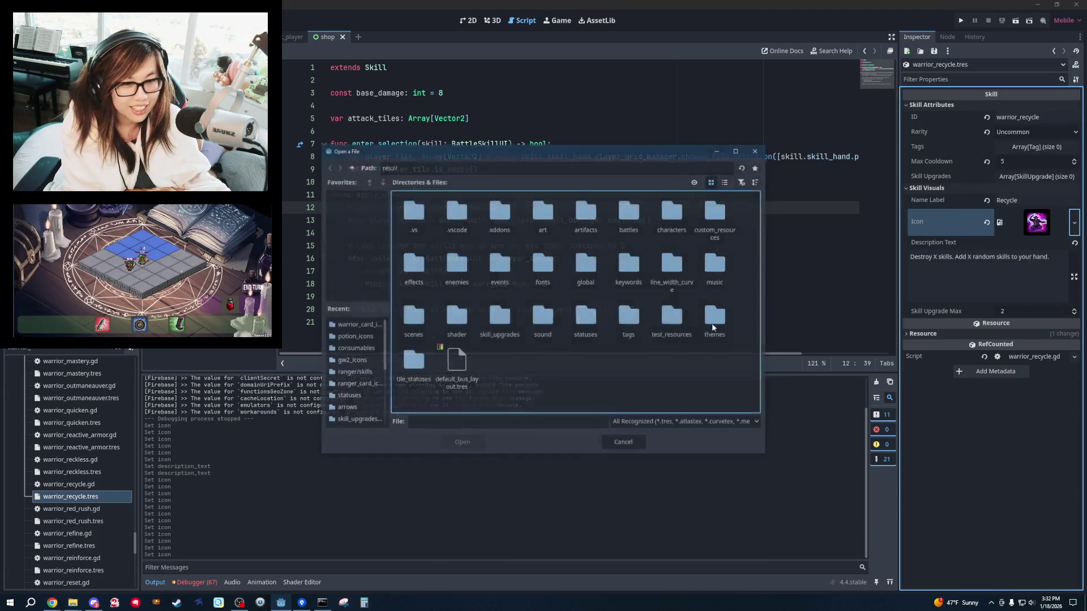
{"action": "double_click", "coordinate": [558, 227]}
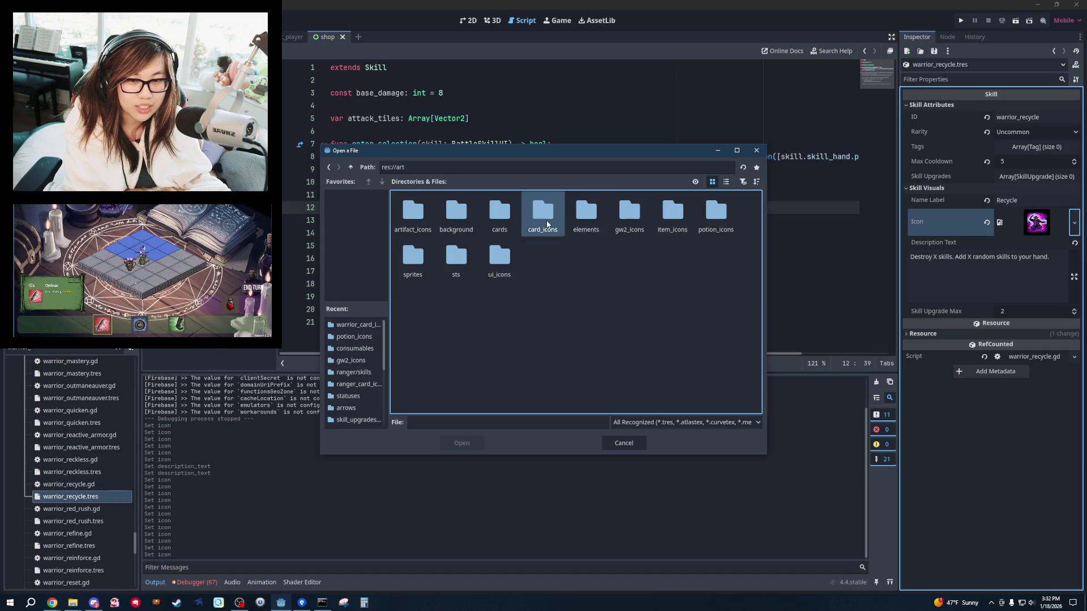
{"action": "double_click", "coordinate": [544, 217]}
{"action": "double_click", "coordinate": [592, 223]}
{"action": "scroll", "coordinate": [686, 305], "scroll_direction": "down", "scroll_amount": 5}
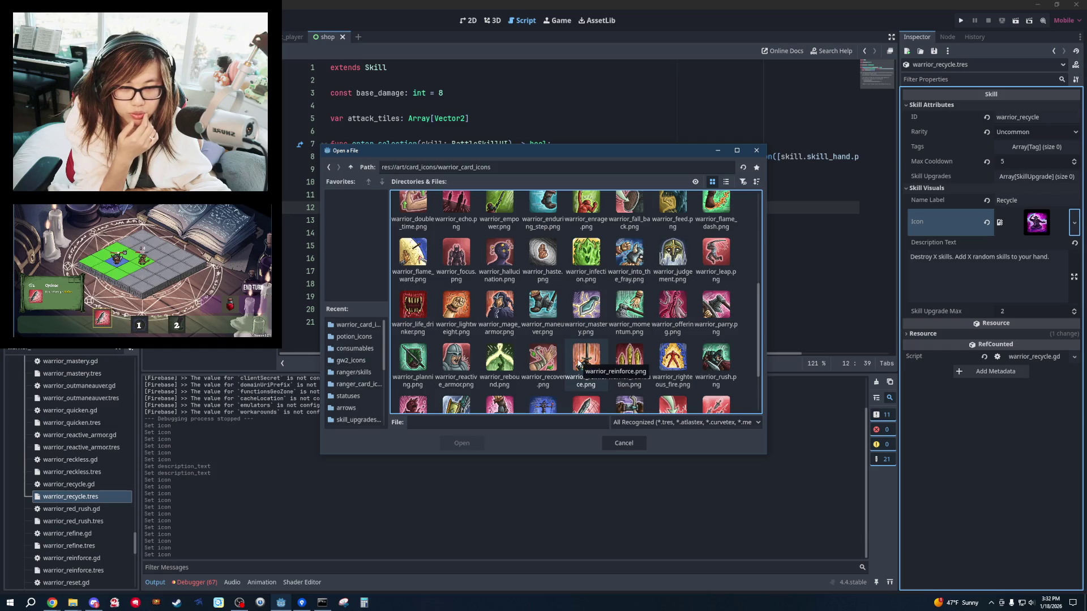
{"action": "scroll", "coordinate": [660, 365], "scroll_direction": "down", "scroll_amount": 1}
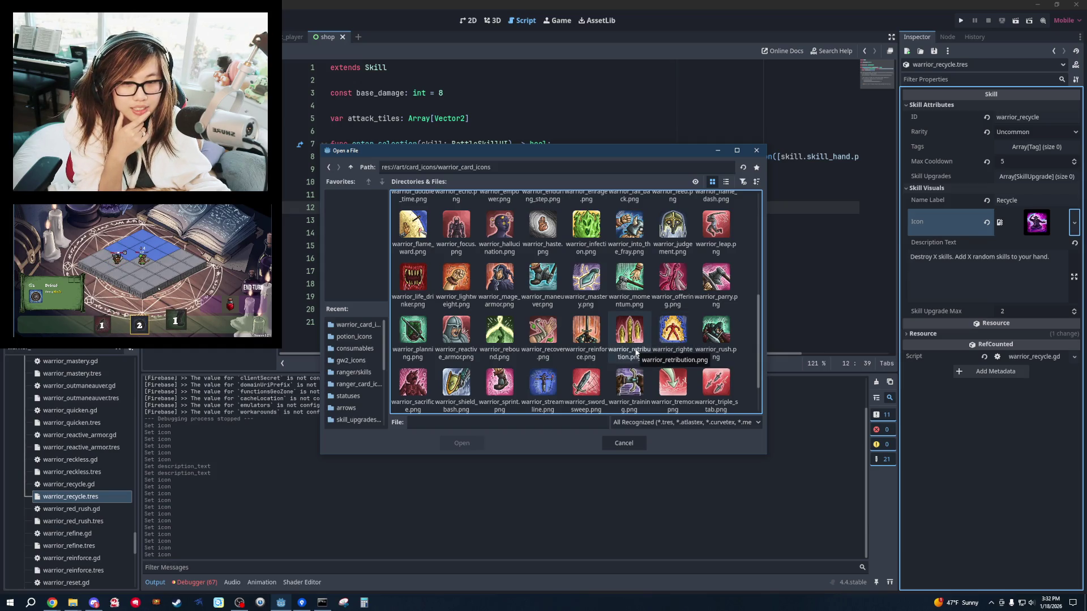
{"action": "double_click", "coordinate": [630, 334]}
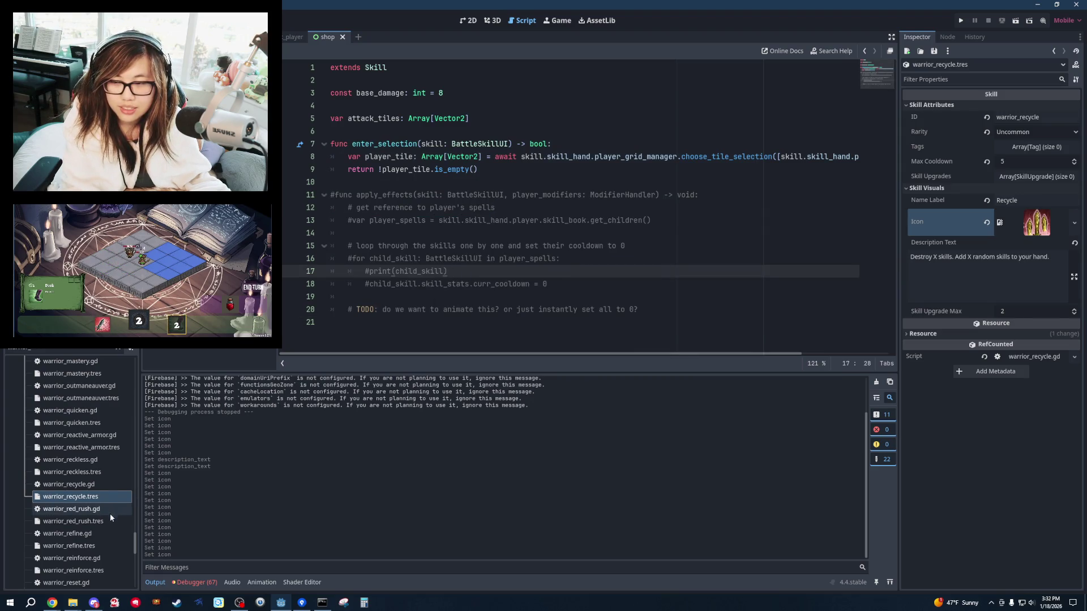
{"action": "scroll", "coordinate": [112, 522], "scroll_direction": "down", "scroll_amount": 4}
{"action": "scroll", "coordinate": [112, 521], "scroll_direction": "down", "scroll_amount": 7}
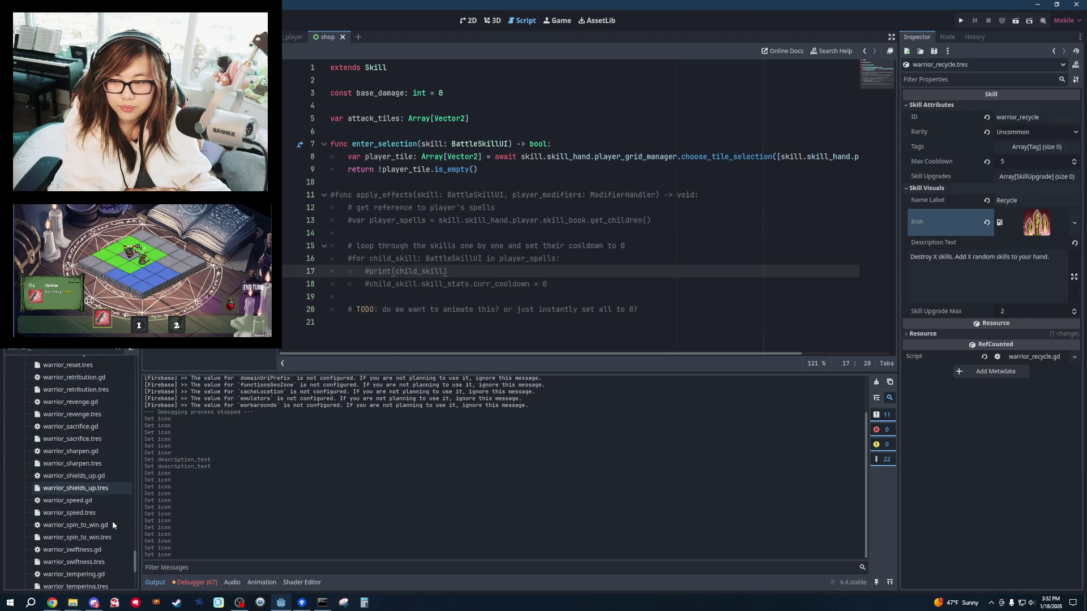